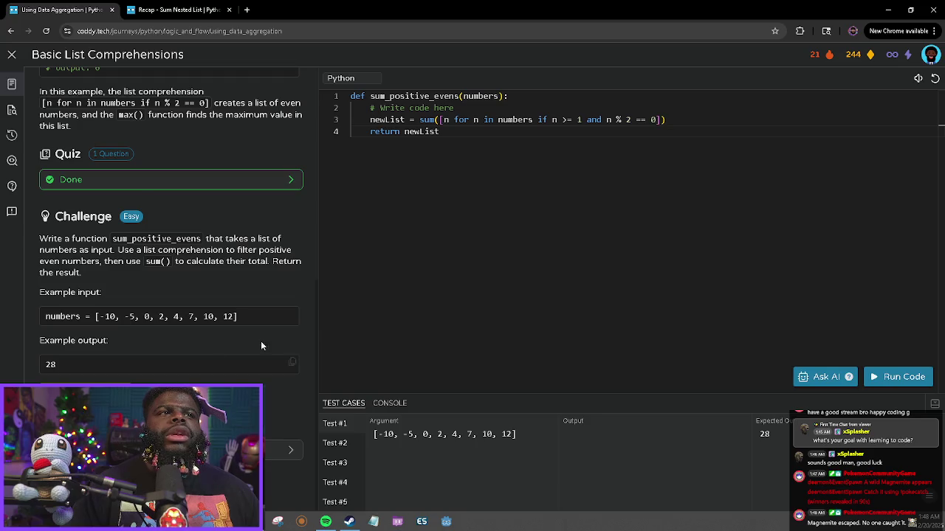
Close the Using Data Aggregation lesson and return to the journey map.
scroll(196, 201, up, 6)
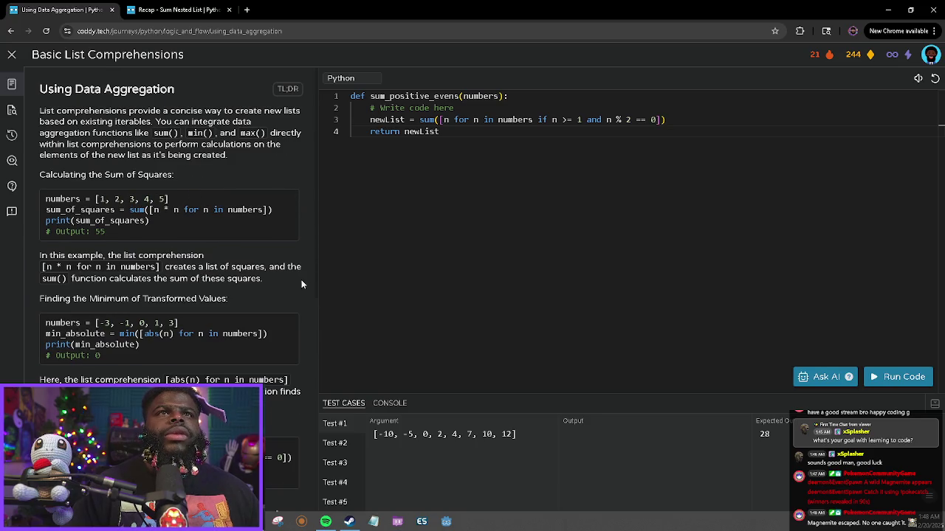
click(12, 55)
scroll(450, 220, up, 10)
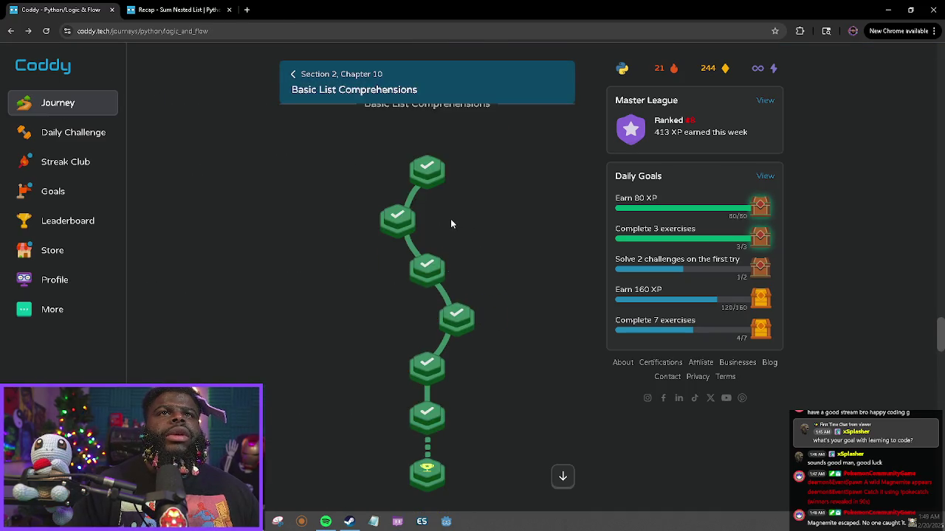
scroll(448, 227, down, 8)
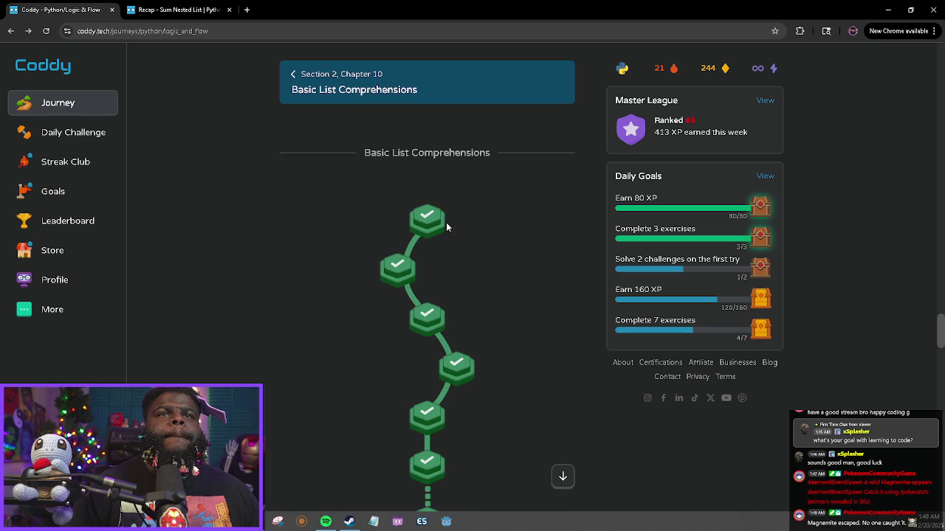
Preview the Elements Of Freedom recap and Creating Simple Lists lesson details.
click(434, 220)
click(510, 210)
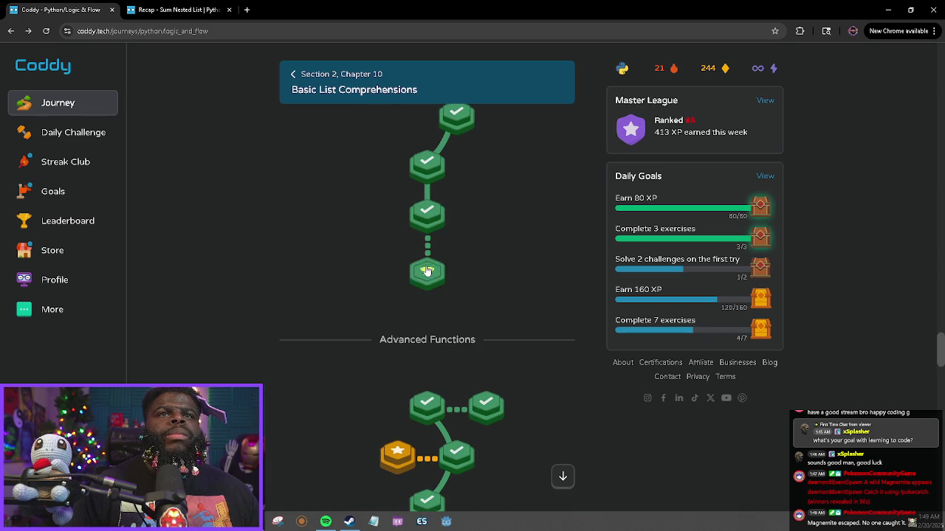
scroll(495, 228, down, 1)
scroll(511, 188, up, 8)
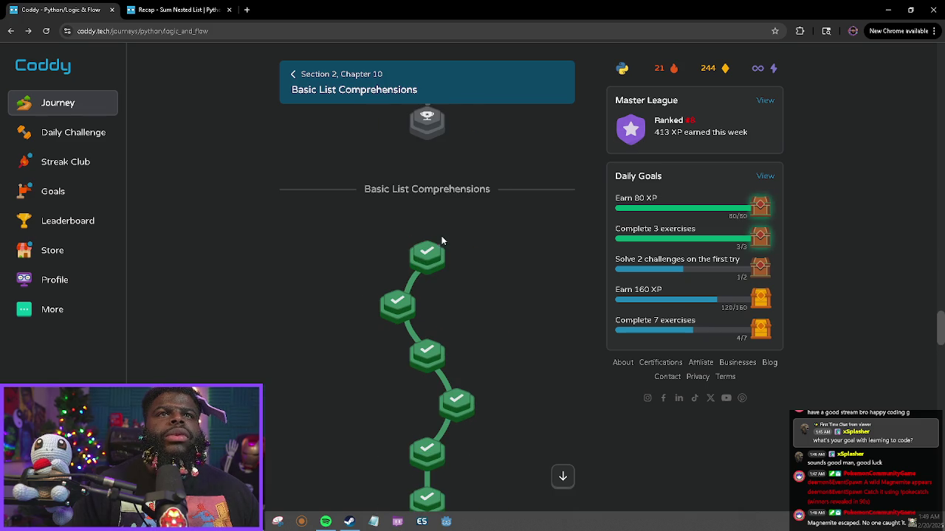
click(396, 307)
click(503, 232)
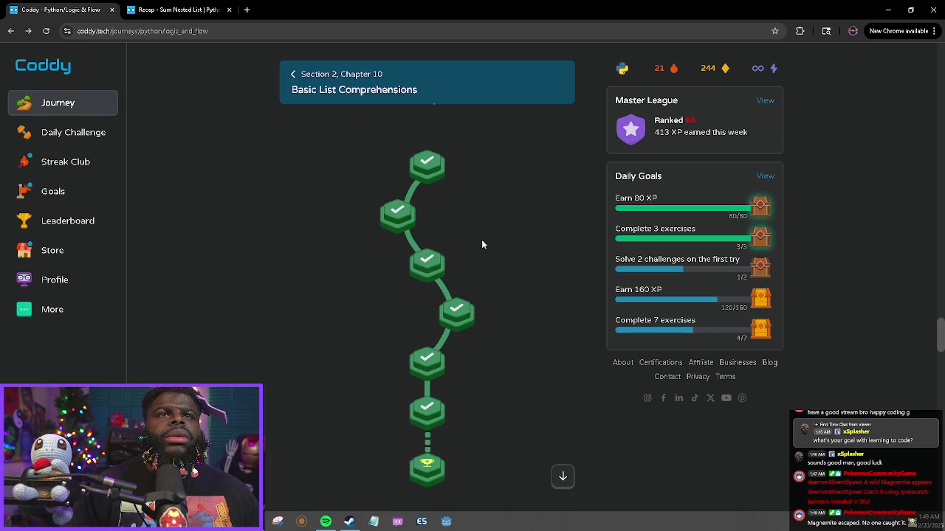
Check the Adding Conditions and House Of Lists details, then open the Advanced Functions mastery challenge for review.
click(426, 259)
click(524, 224)
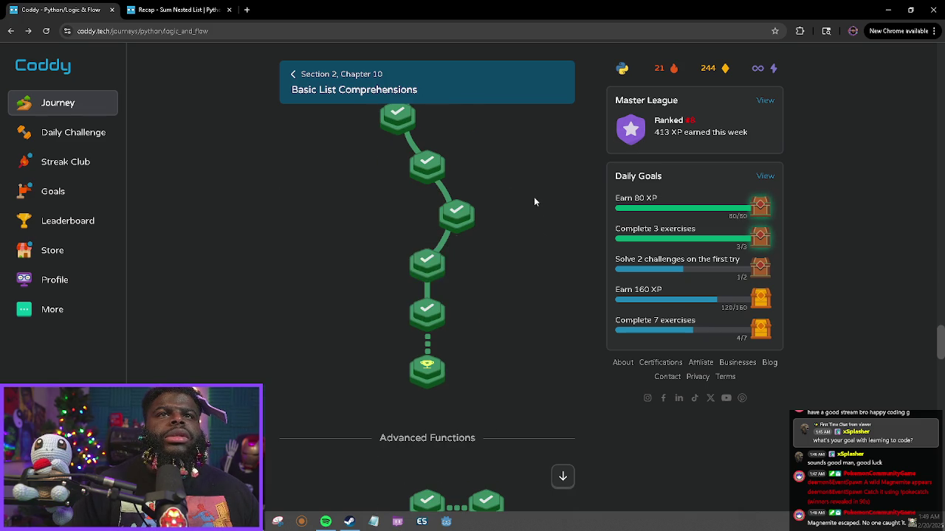
click(536, 189)
click(422, 266)
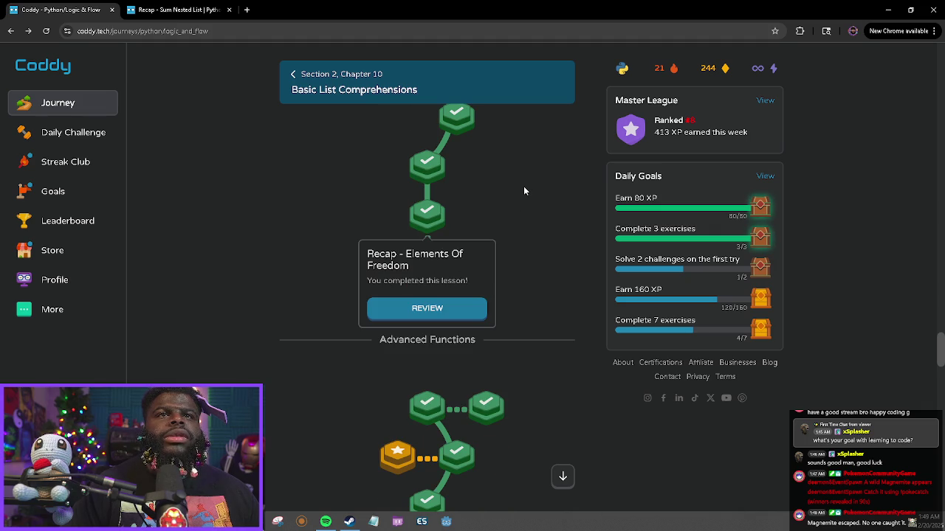
scroll(510, 276, down, 1)
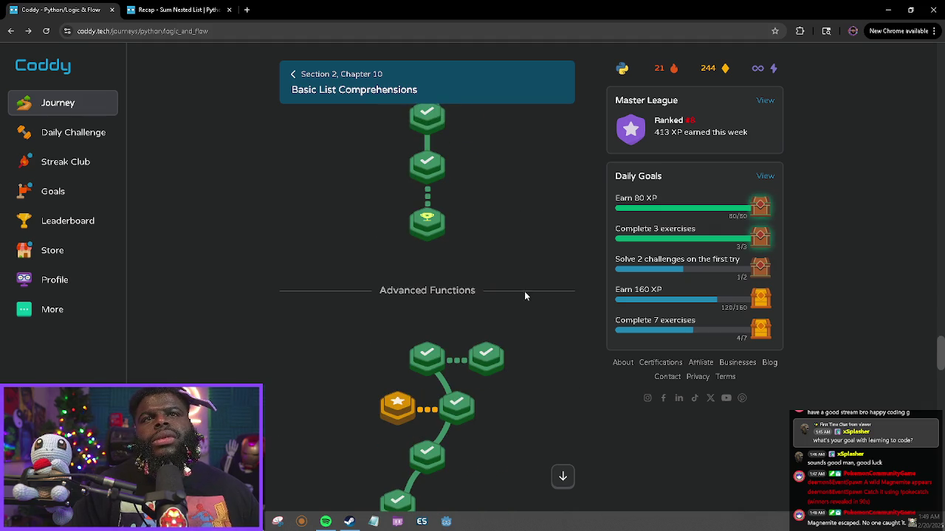
click(479, 356)
click(489, 295)
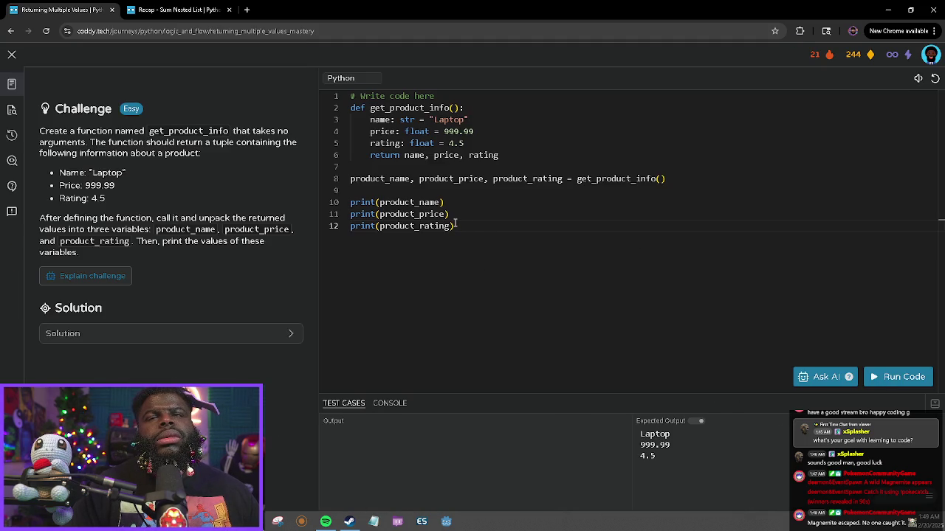
Leave the challenge and briefly review the Returning Multiple Values lesson.
key(alt+Left)
scroll(473, 258, up, 5)
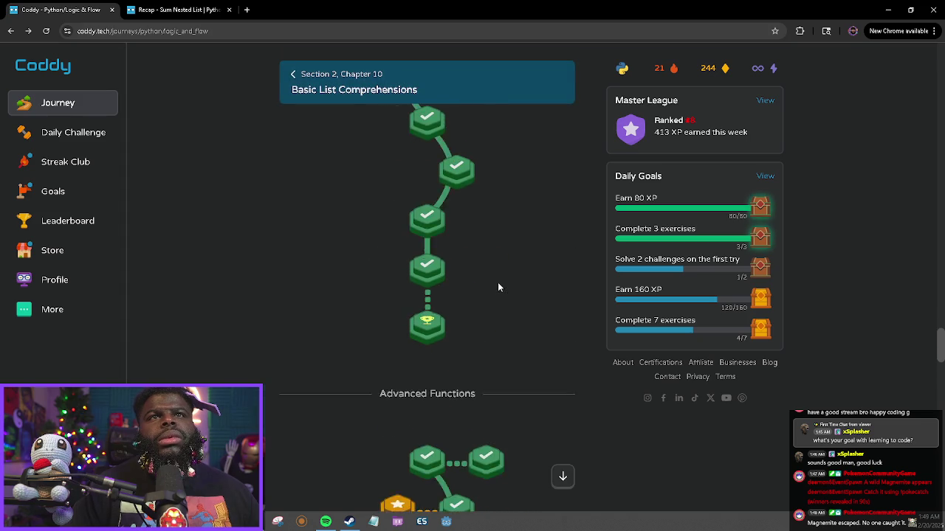
scroll(498, 287, up, 2)
scroll(417, 344, down, 3)
click(435, 348)
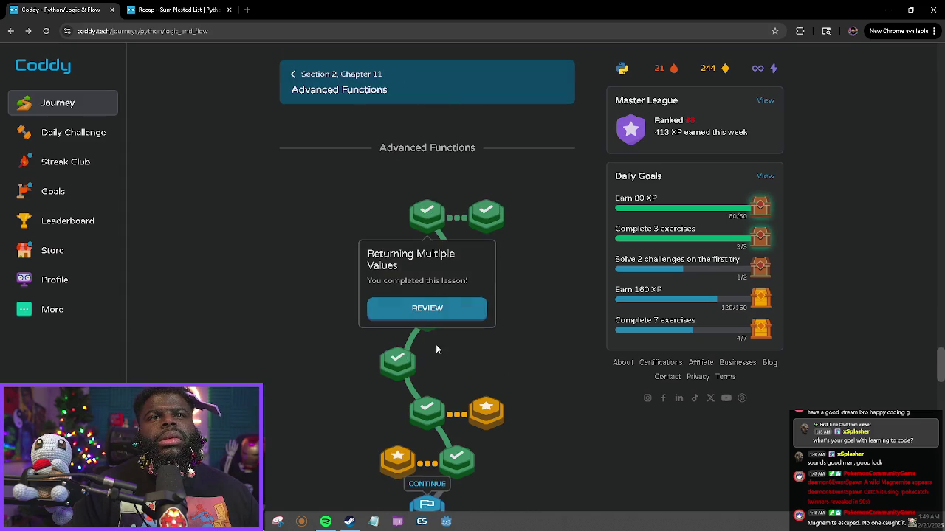
click(427, 308)
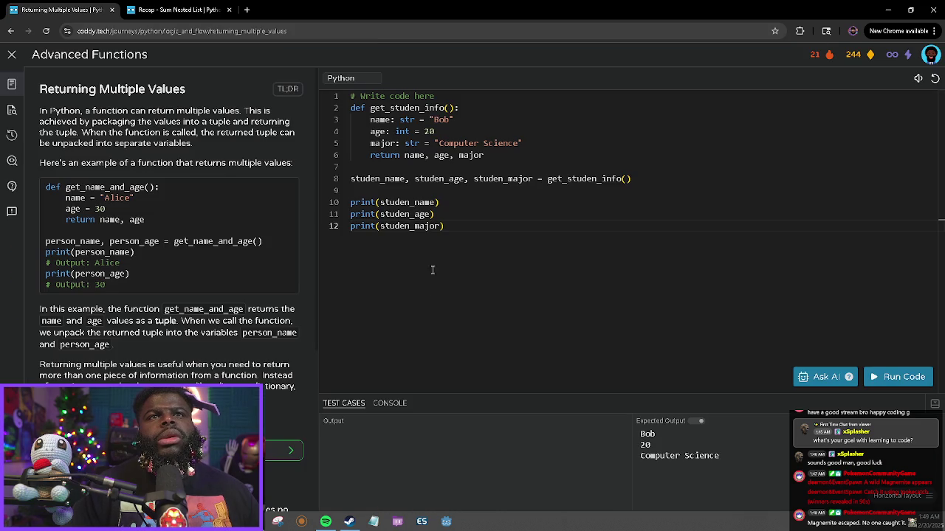
key(alt+Left)
Preview the Lambda Functions Part 2 lesson and House Of Lists recap details.
scroll(417, 296, up, 3)
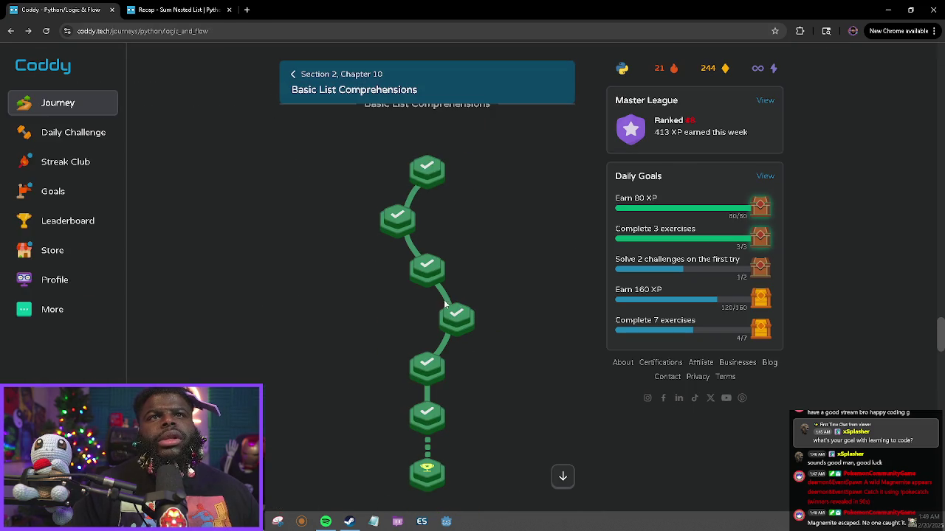
scroll(446, 349, down, 5)
click(446, 347)
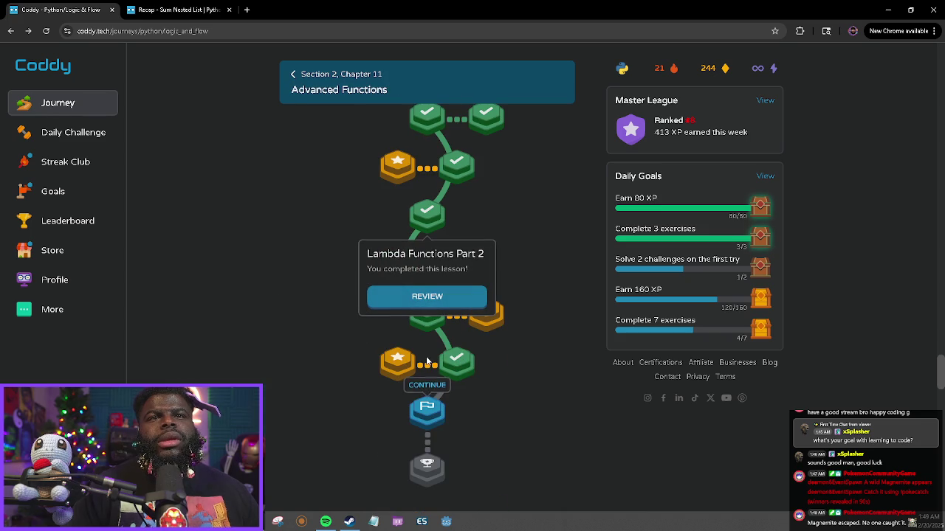
scroll(561, 285, up, 5)
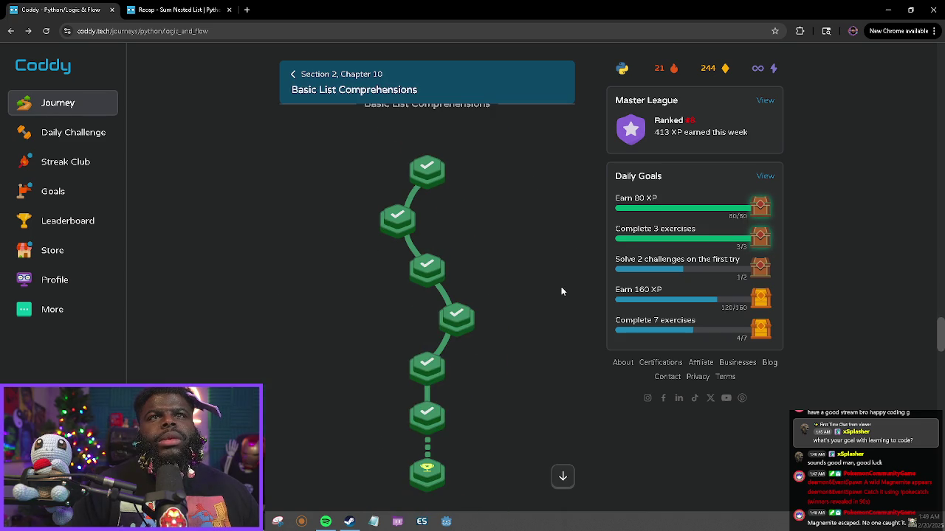
click(427, 358)
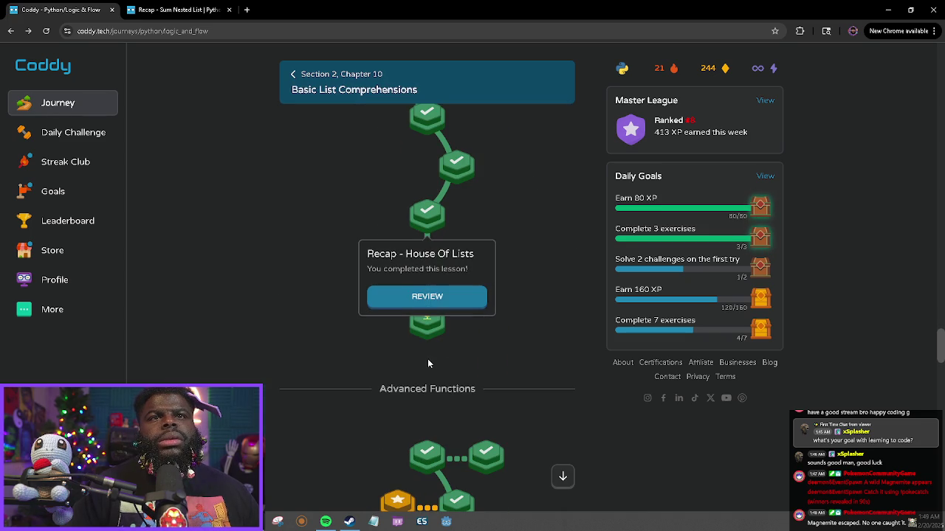
click(512, 205)
Start the Advanced Data Aggregation mastery challenge on minimum and maximum values.
scroll(451, 312, up, 5)
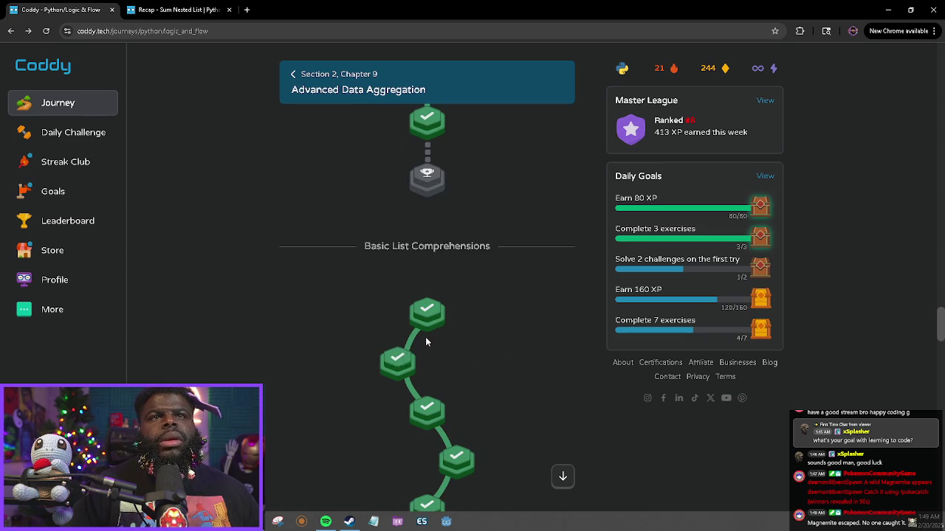
click(427, 421)
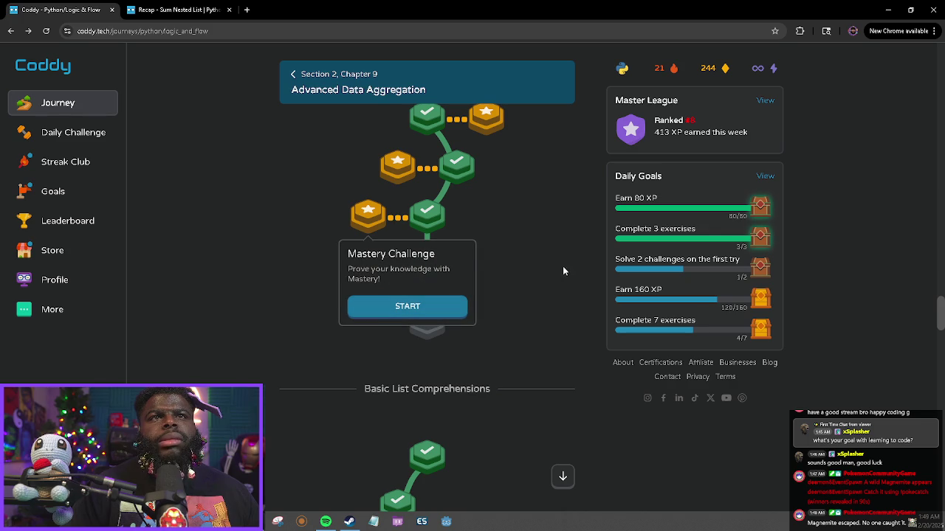
scroll(373, 307, up, 3)
scroll(395, 358, down, 3)
click(446, 308)
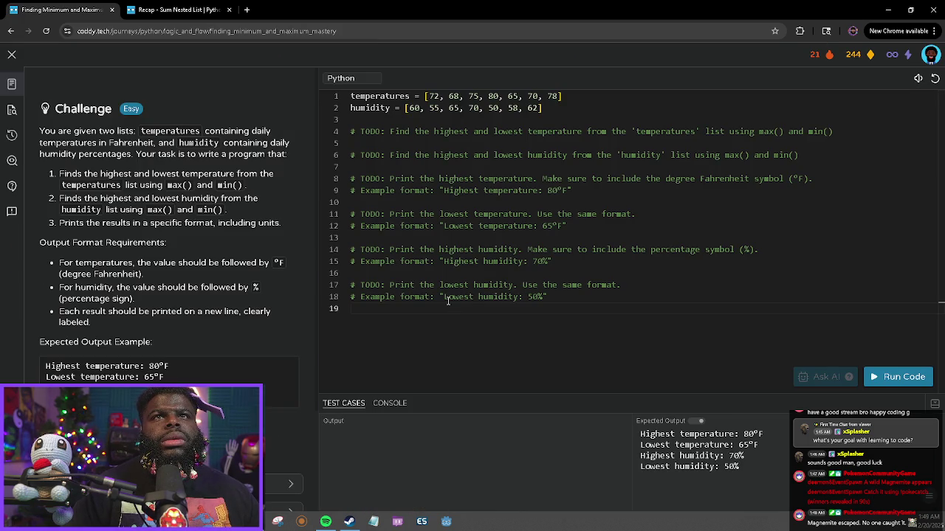
Leave the mastery challenge and preview the Lambda Functions Part 1 lesson details.
key(alt+Left)
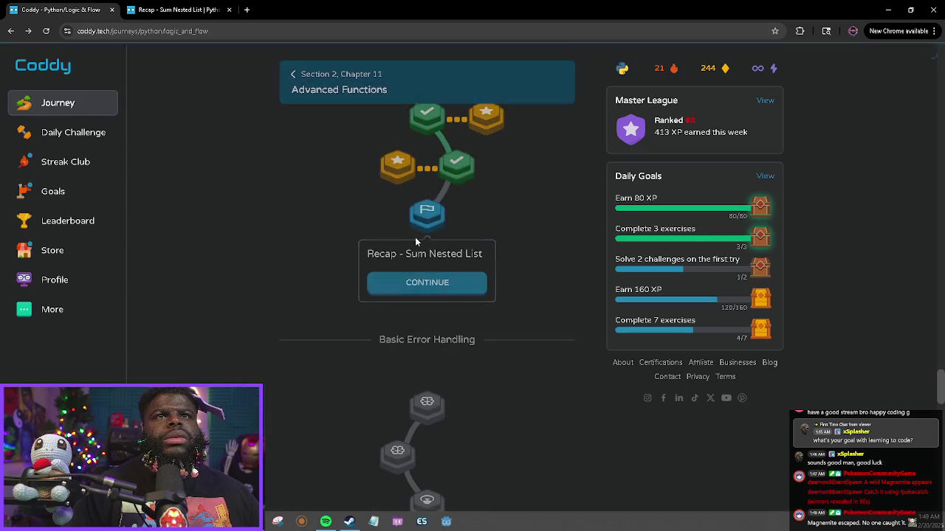
scroll(393, 235, up, 4)
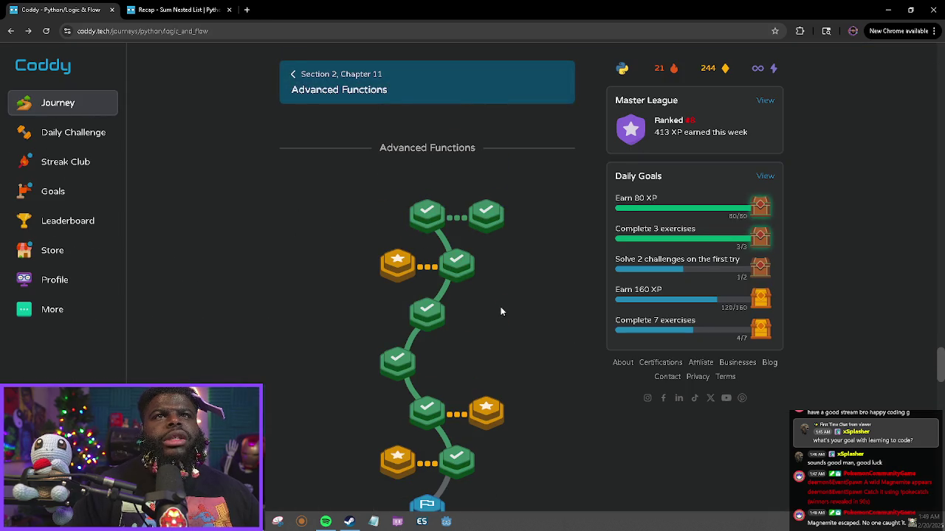
click(453, 266)
scroll(542, 290, up, 10)
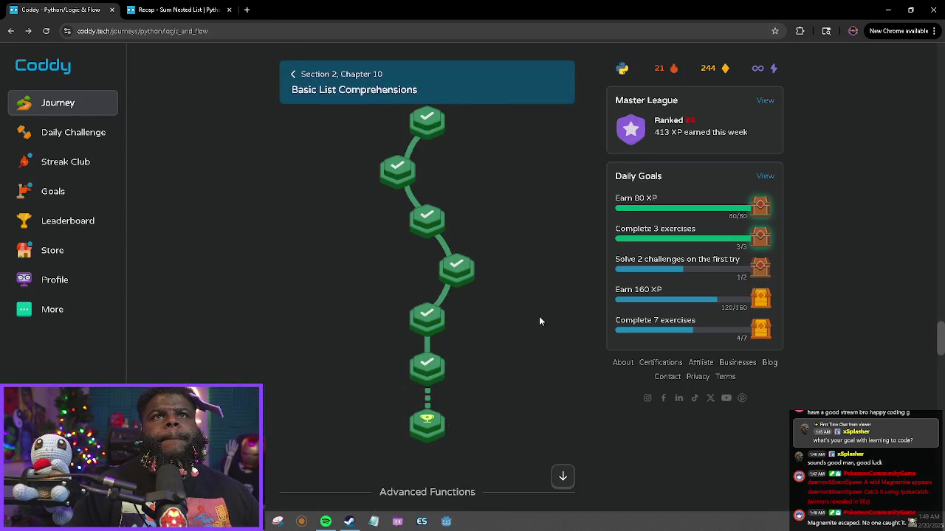
scroll(472, 348, up, 3)
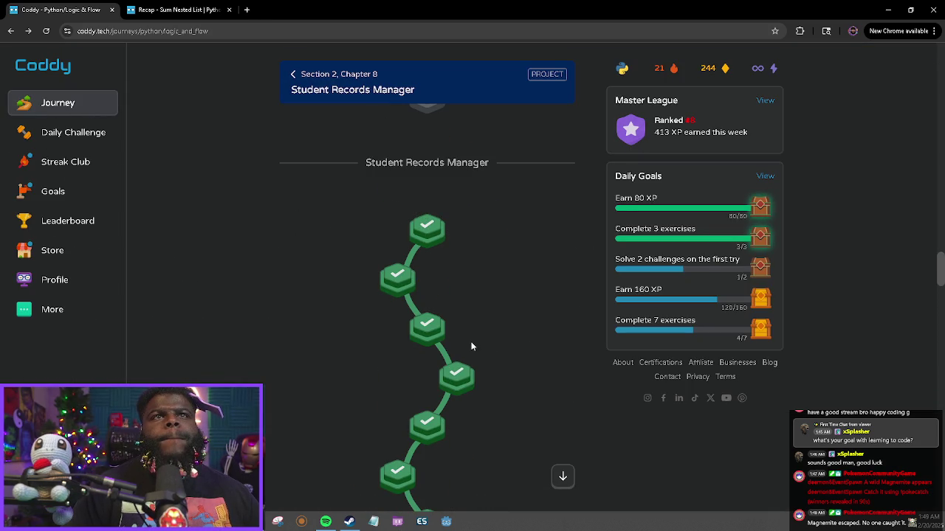
scroll(458, 338, down, 1)
scroll(453, 336, down, 5)
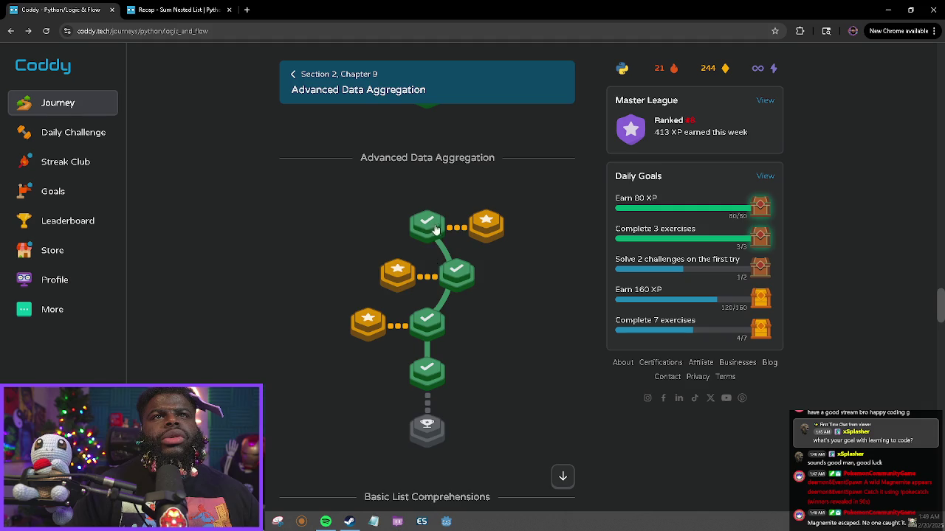
Preview the Using Sum, Finding Minimum and Maximum, Sorting Data Efficiently and Dictionary Sorter details.
click(427, 215)
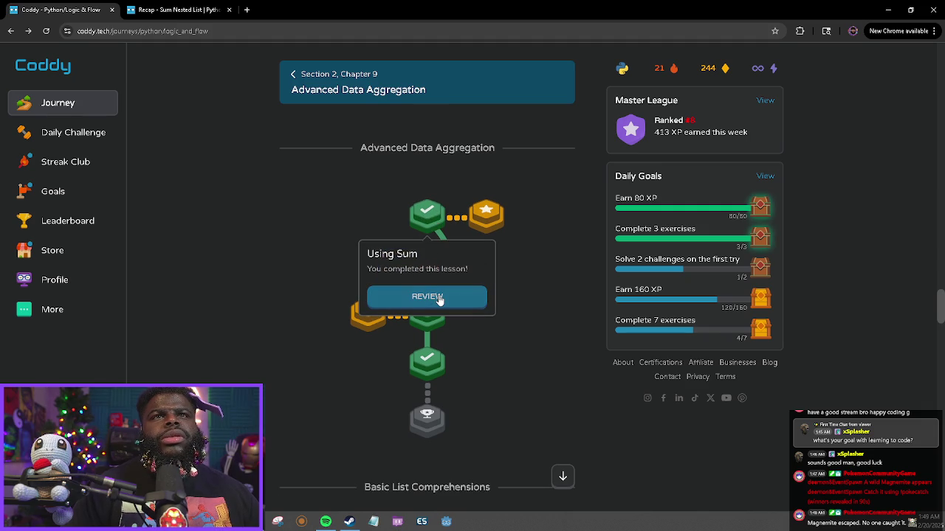
click(527, 302)
click(456, 262)
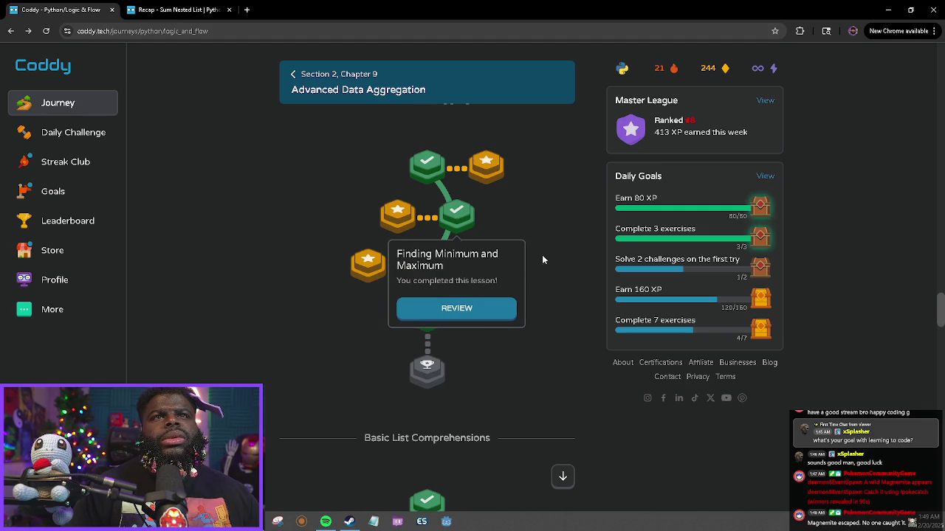
click(550, 215)
click(443, 260)
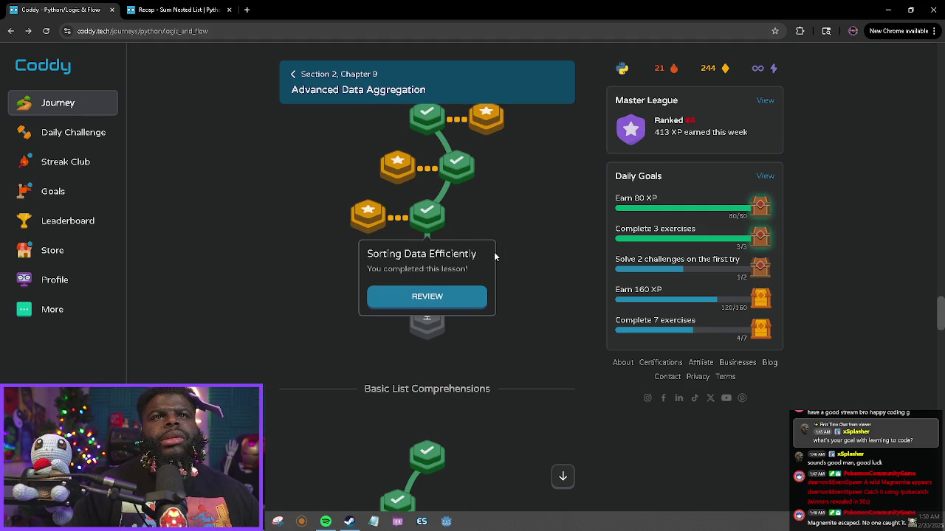
click(529, 206)
click(426, 258)
click(525, 197)
Open the completed Using Sum lesson for review.
scroll(516, 222, up, 3)
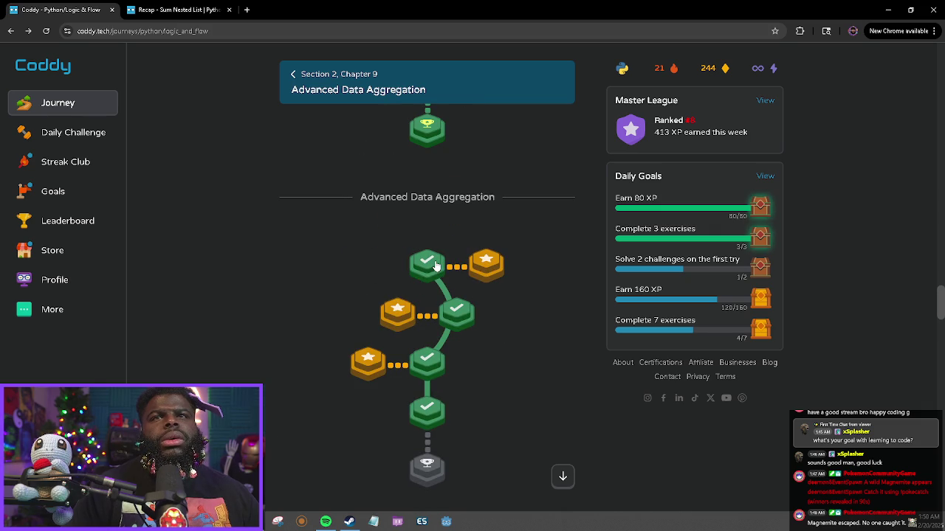
click(435, 266)
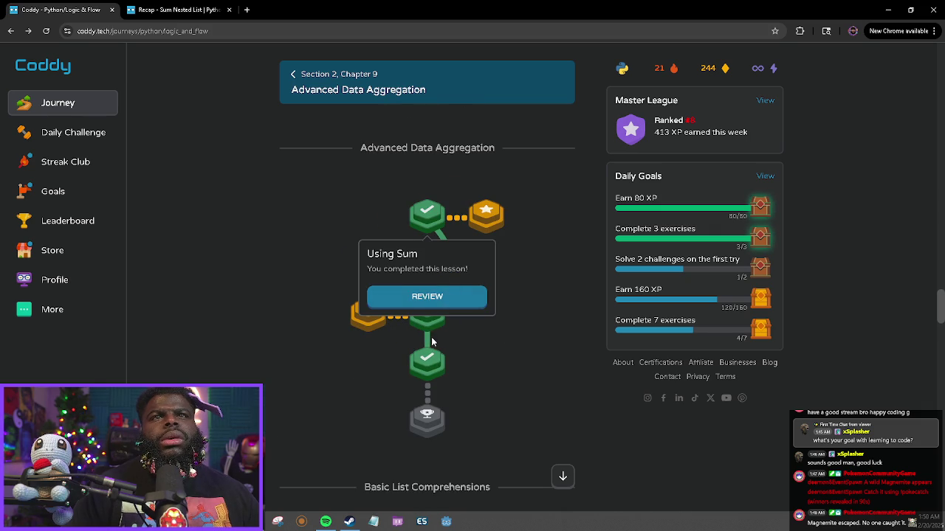
click(431, 294)
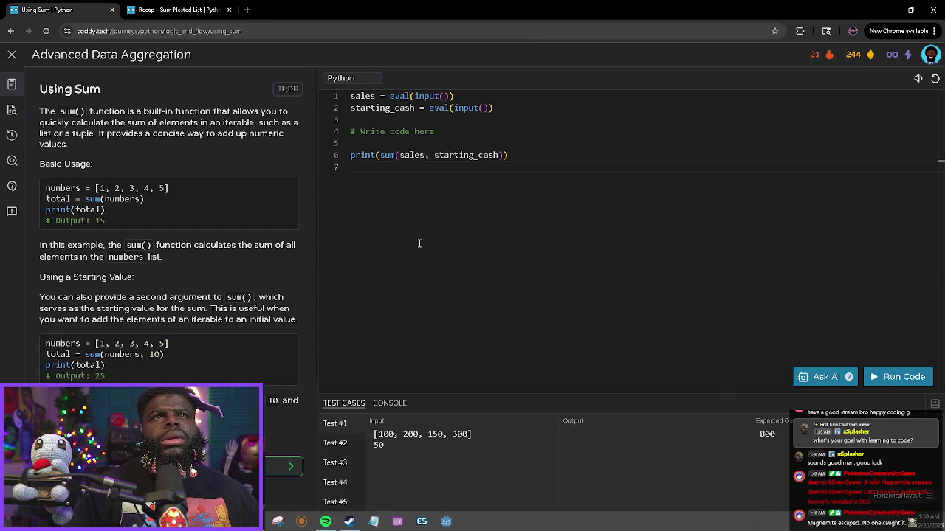
Read through the Using Data Aggregation lesson, then switch back to the Recap - Sum Nested List tab.
key(alt+Left)
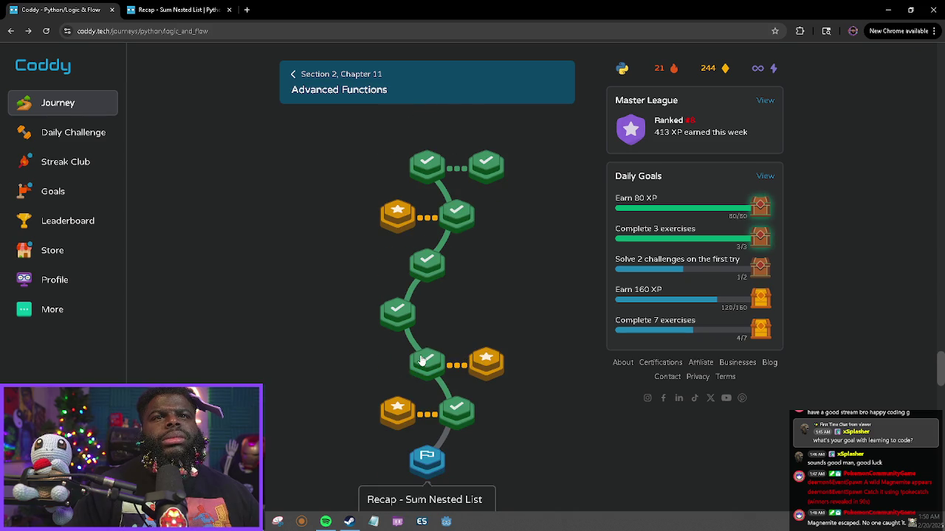
click(422, 362)
scroll(536, 276, up, 5)
click(440, 215)
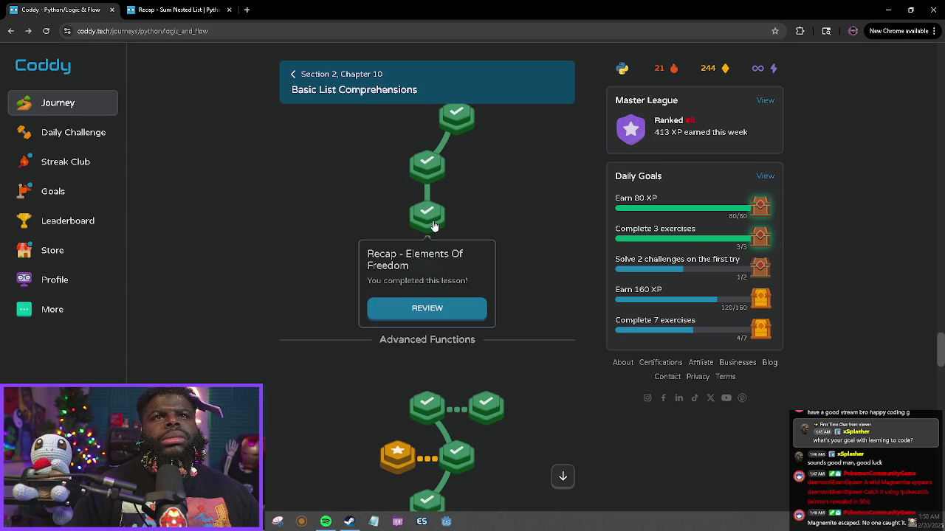
scroll(476, 229, up, 2)
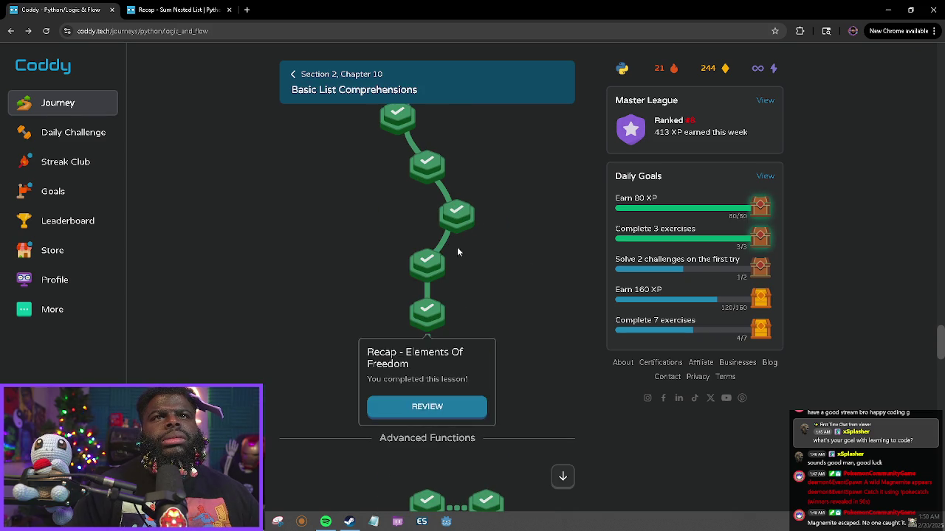
click(461, 218)
click(459, 295)
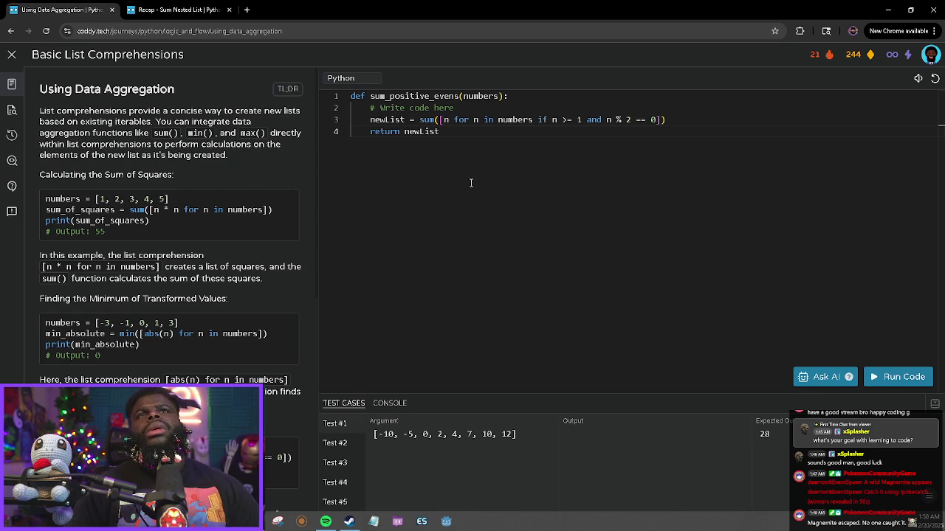
scroll(204, 274, down, 4)
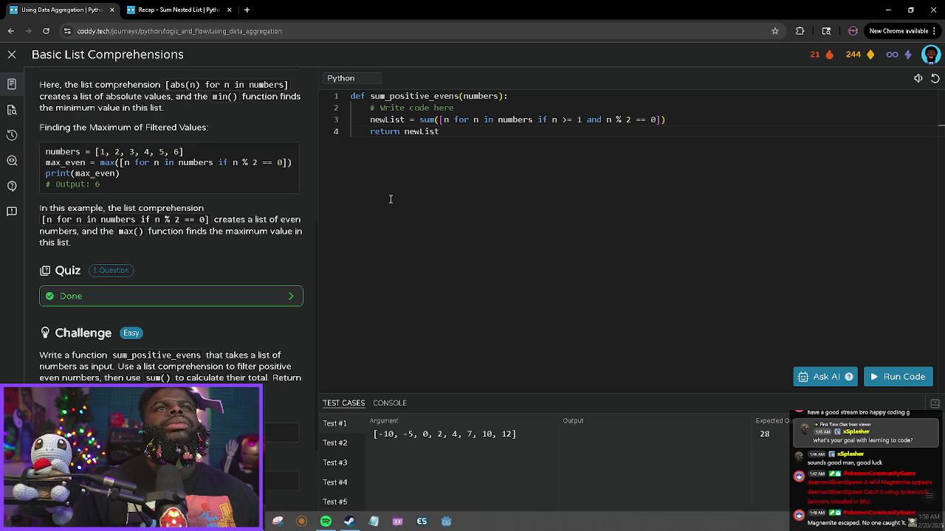
key(ctrl+Tab)
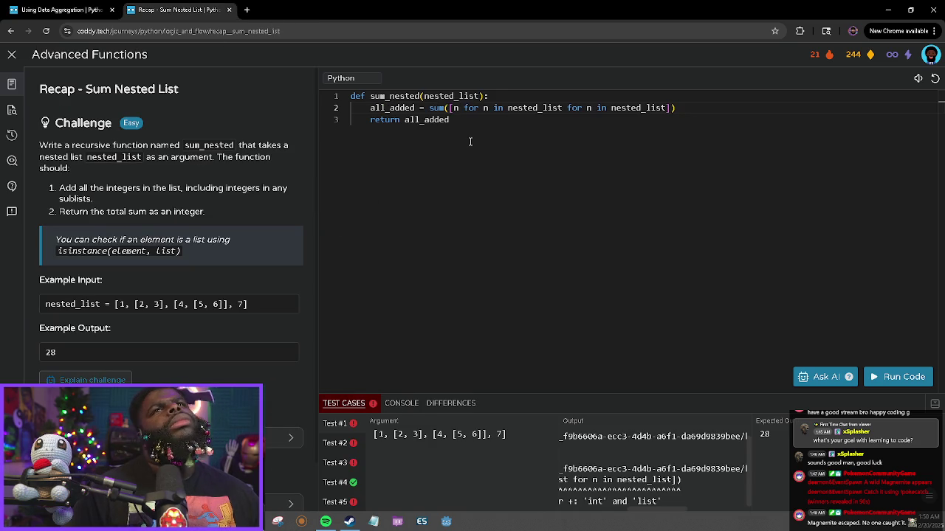
Inspect Tests #2 to #5, including the failing case with empty sublists.
click(346, 443)
click(341, 463)
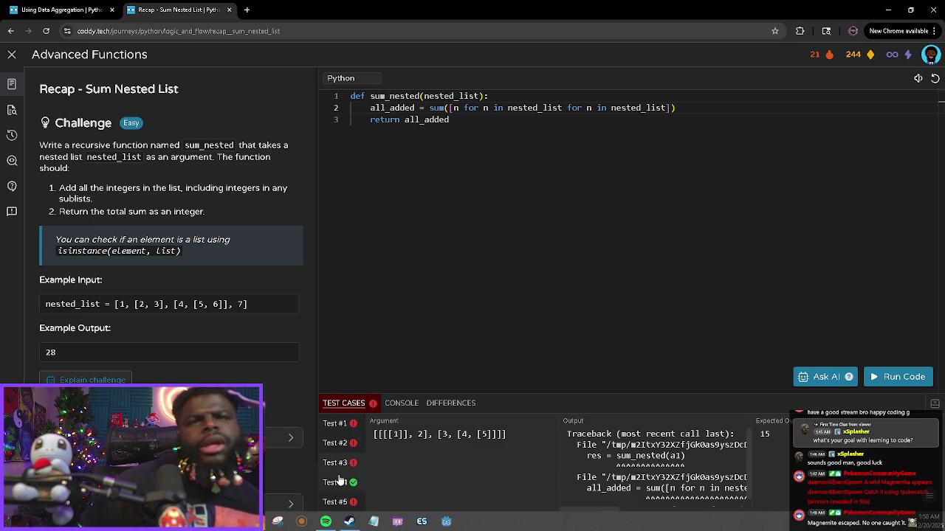
click(339, 482)
click(337, 501)
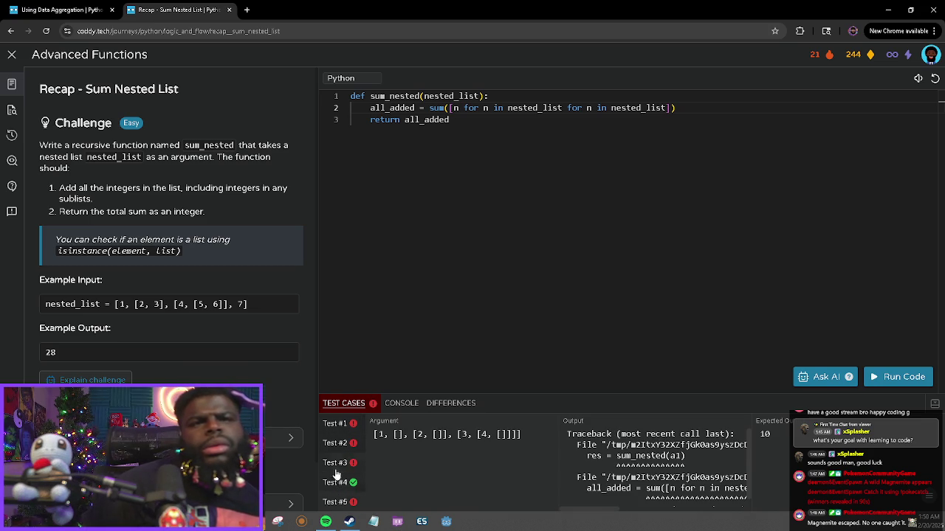
Expand Hint 1 and reveal its full text on isinstance() checks and recursive sublist calls.
scroll(88, 372, down, 1)
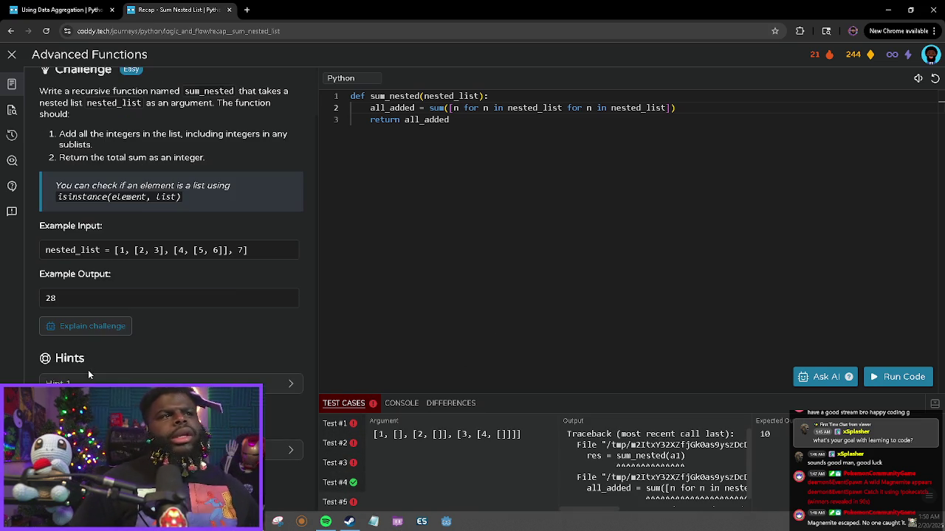
click(89, 384)
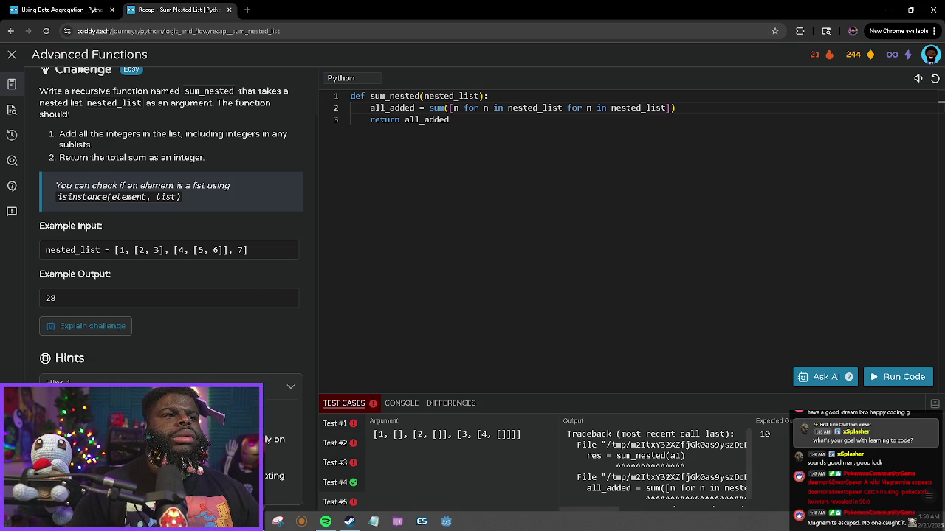
click(290, 386)
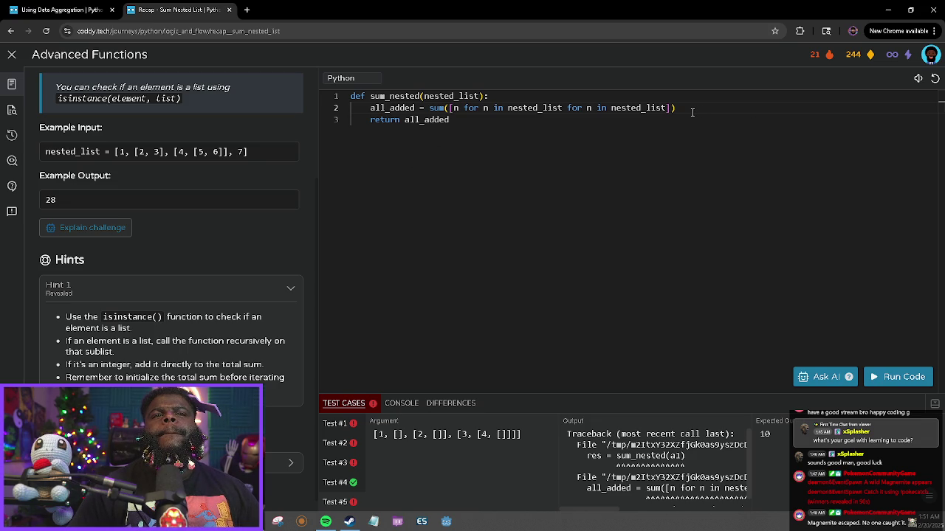
Select the code on line 2 of sum_nested, then clear the selection.
mouse_move(693, 112)
mouse_down()
mouse_move(454, 122)
mouse_move(362, 107)
mouse_up()
right_click(374, 108)
click(394, 235)
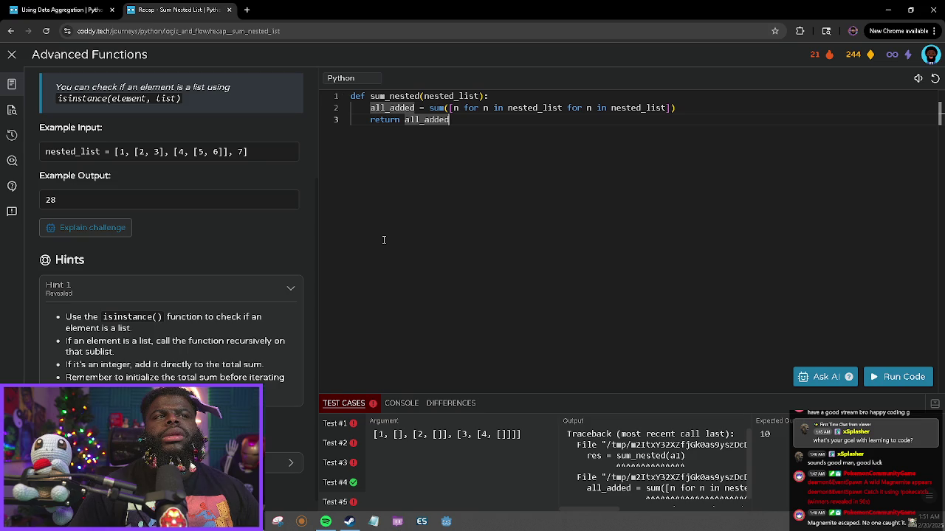
drag(681, 108, 359, 107)
click(504, 124)
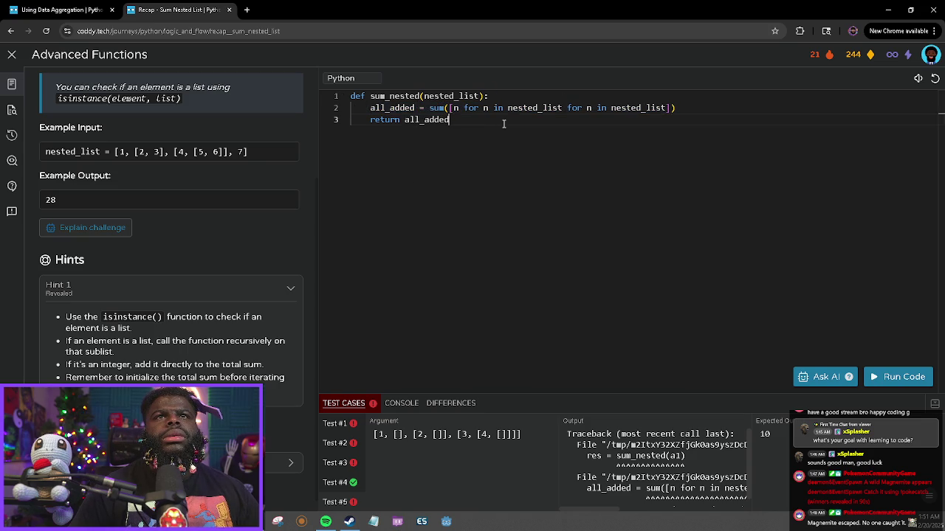
Select lines 2–3 and view Tests #1 through #5, including the empty-list case and traceback.
mouse_move(428, 128)
mouse_down()
mouse_move(362, 120)
mouse_move(365, 111)
mouse_up()
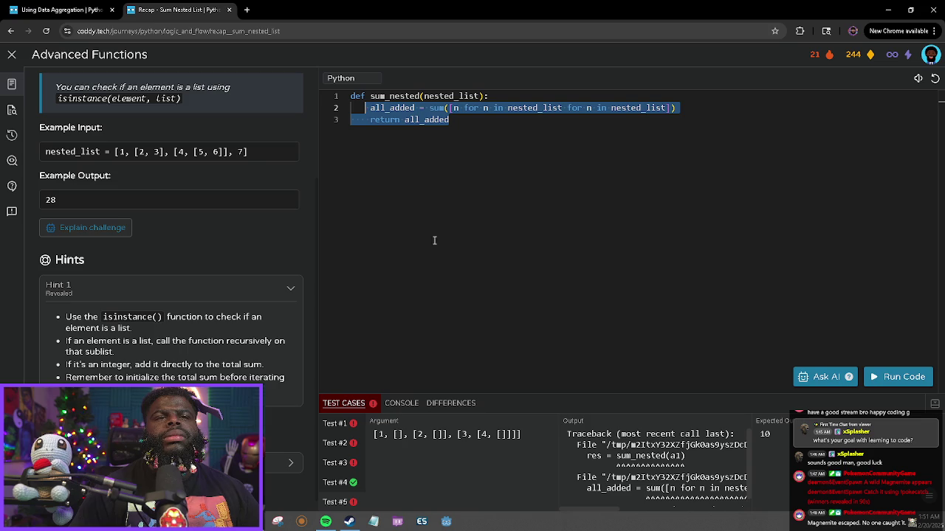
click(332, 445)
click(340, 465)
click(333, 488)
click(331, 502)
click(339, 430)
scroll(341, 436, down, 1)
Check Test #3 (400 versus expected 100) and the [[1], [2, [3, [4]]]] test, then select the old body.
click(347, 504)
click(352, 441)
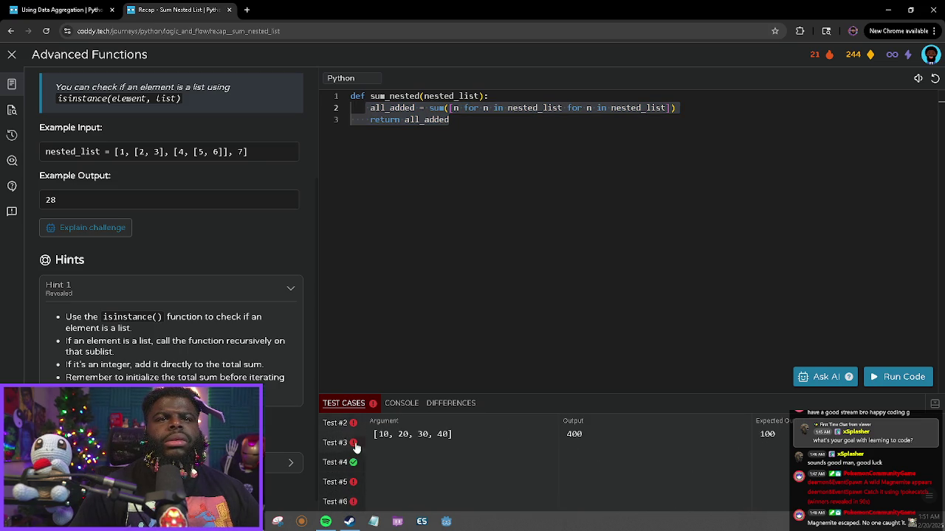
click(347, 454)
click(345, 480)
click(346, 502)
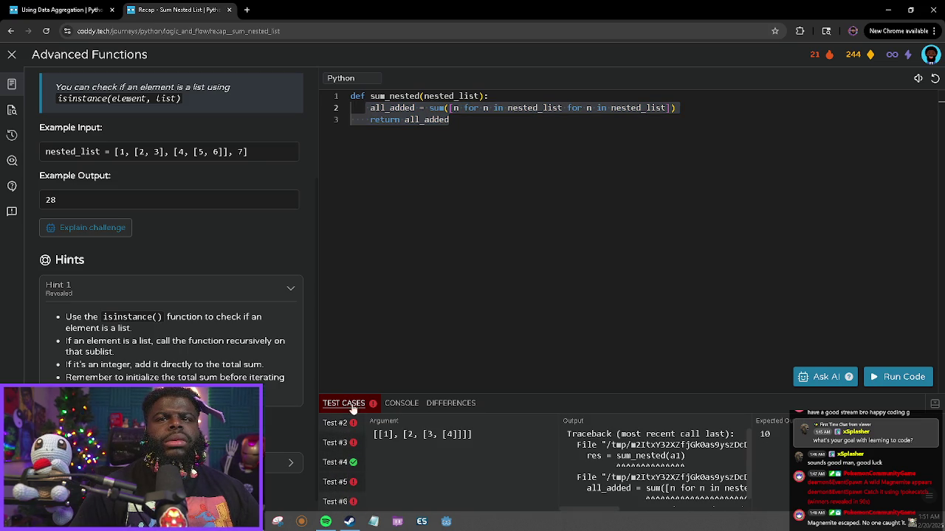
mouse_move(463, 125)
mouse_down()
mouse_move(359, 121)
mouse_move(365, 106)
mouse_move(372, 109)
mouse_up()
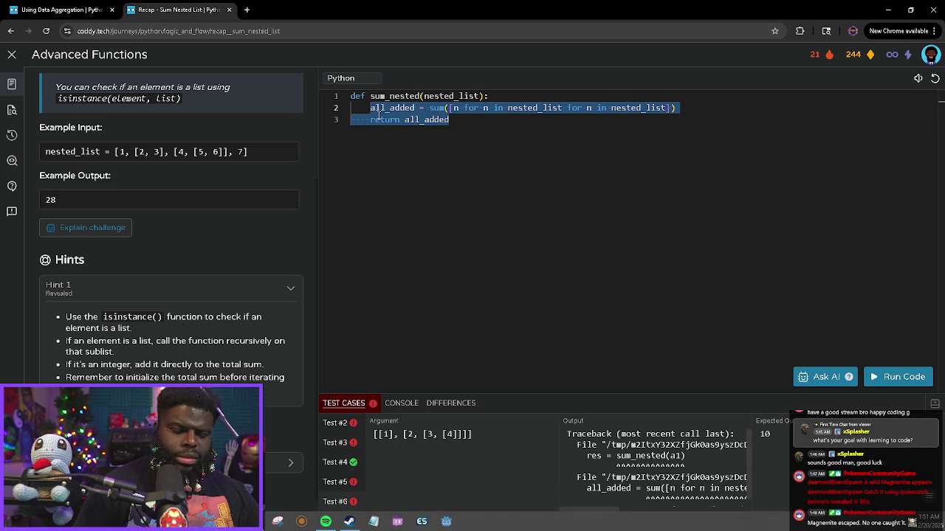
Replace the old body with if isinstance(nested_list) == True printing "True", and run the tests.
key(BackSpace)
text(if )
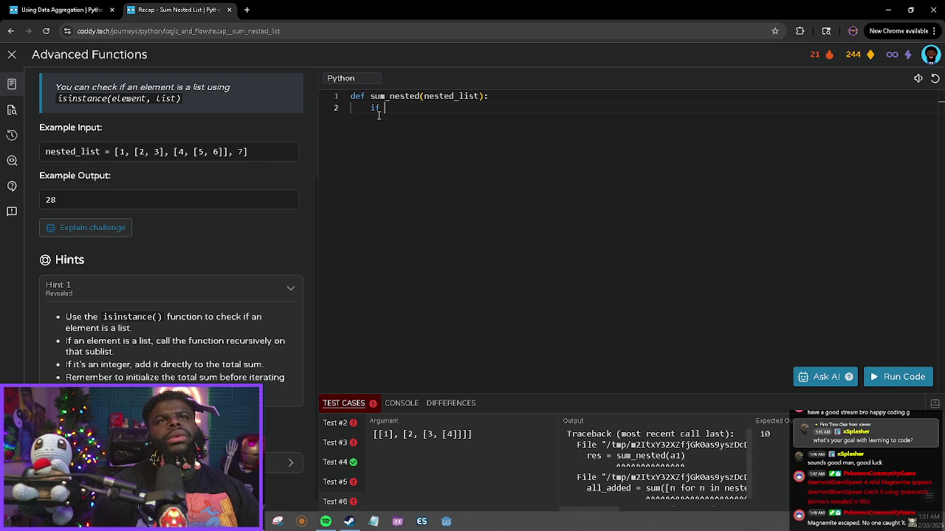
text(is)
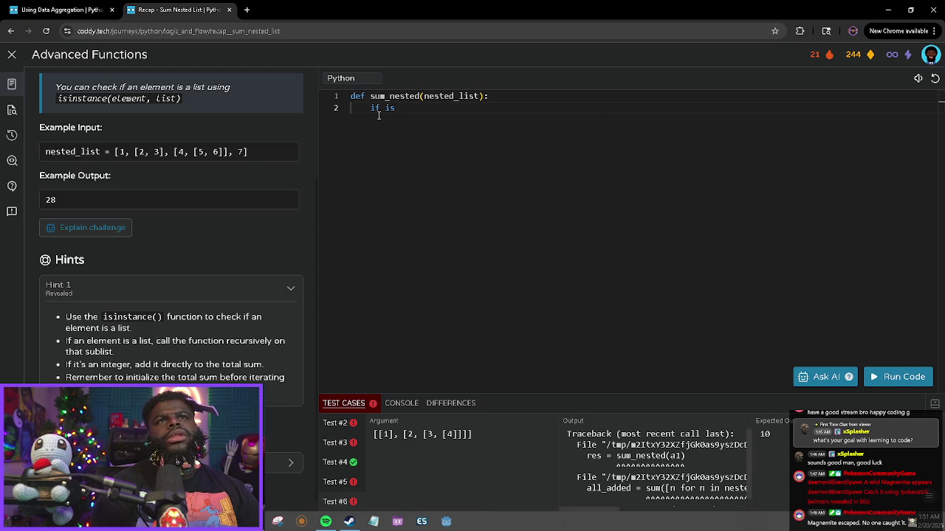
text(instance)
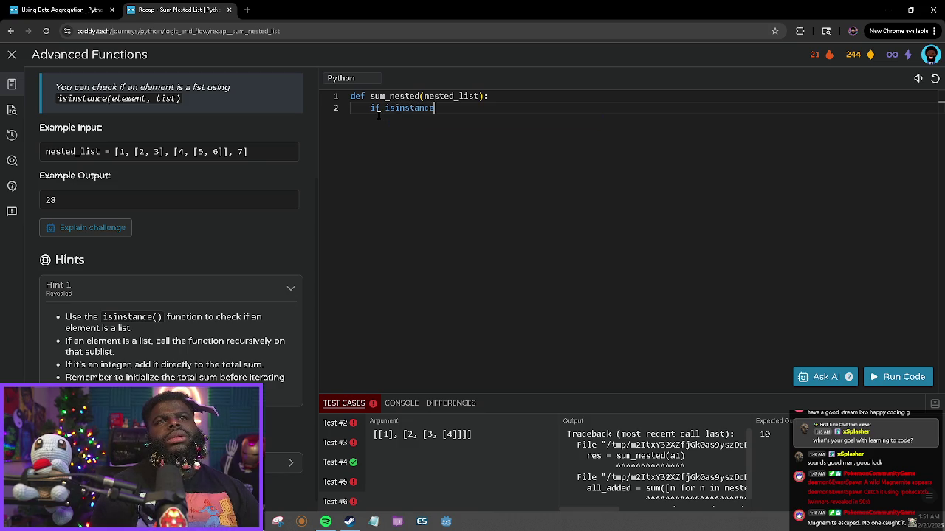
text((nested)
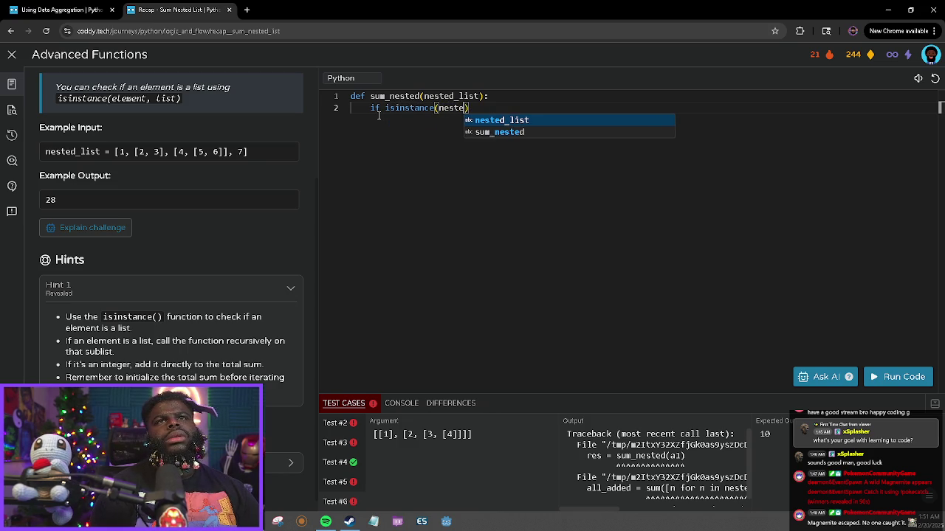
key(Tab)
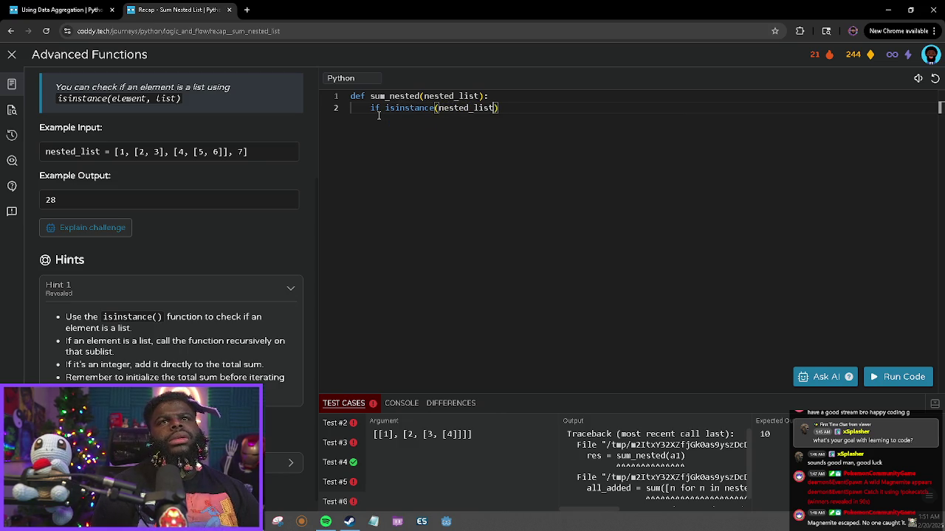
text( =)
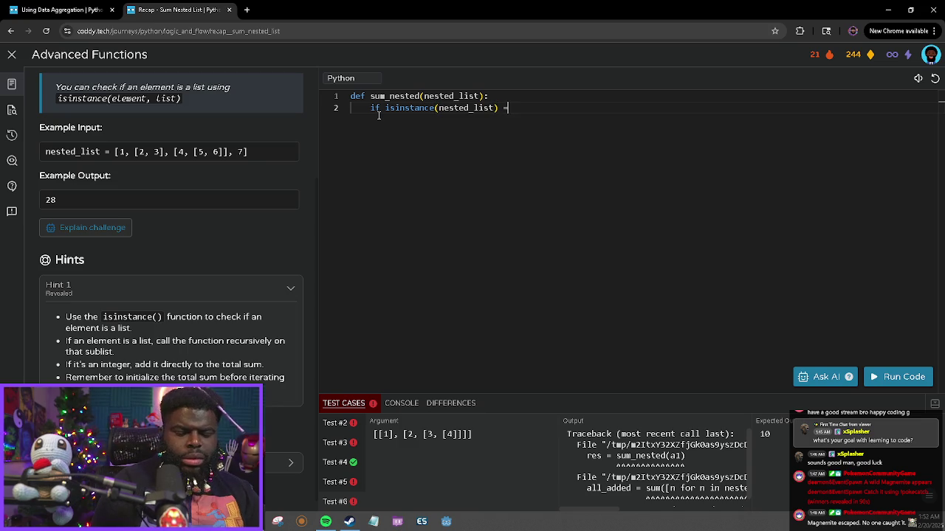
text(= Tr)
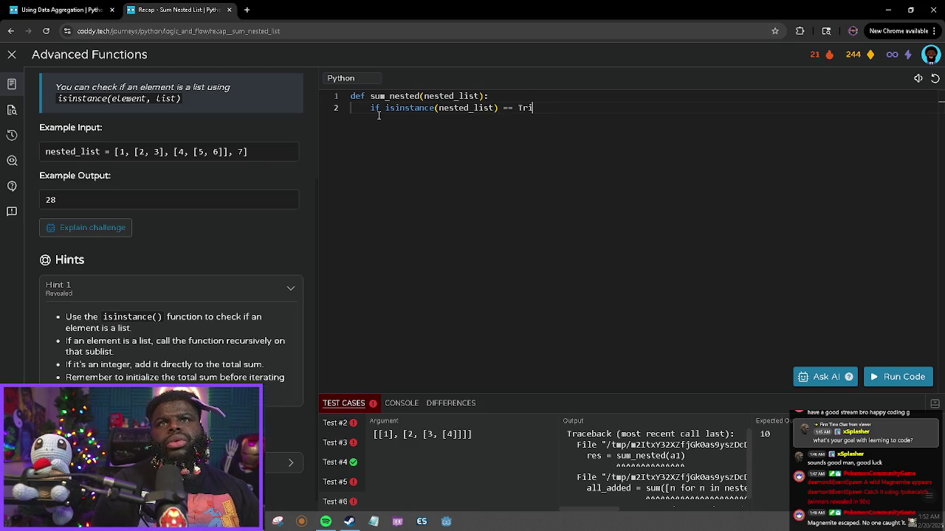
text(uetrue)
key(BackSpace)
key(BackSpace)
text(True)
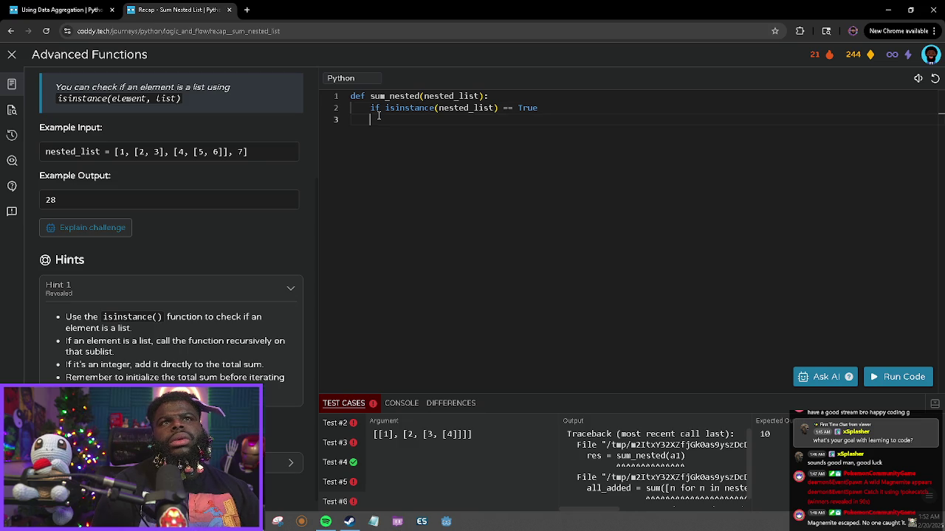
text(     print("True)
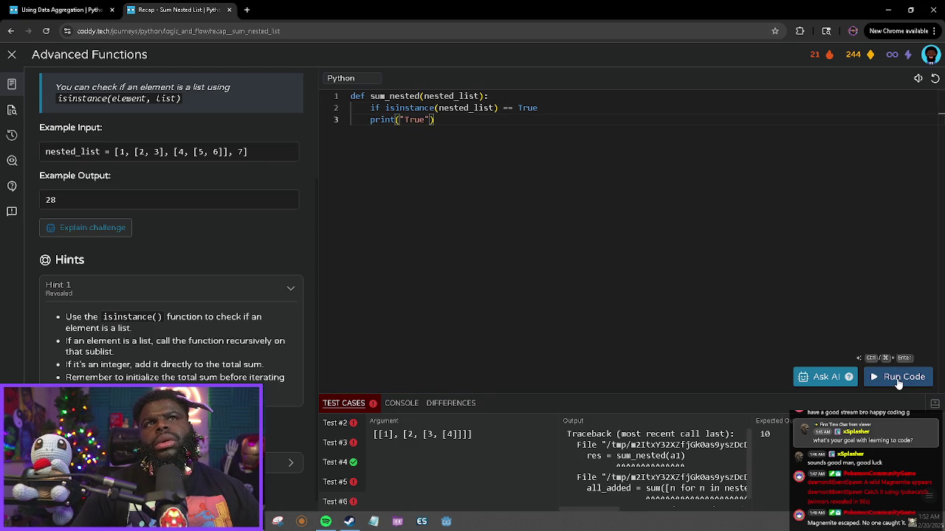
click(899, 378)
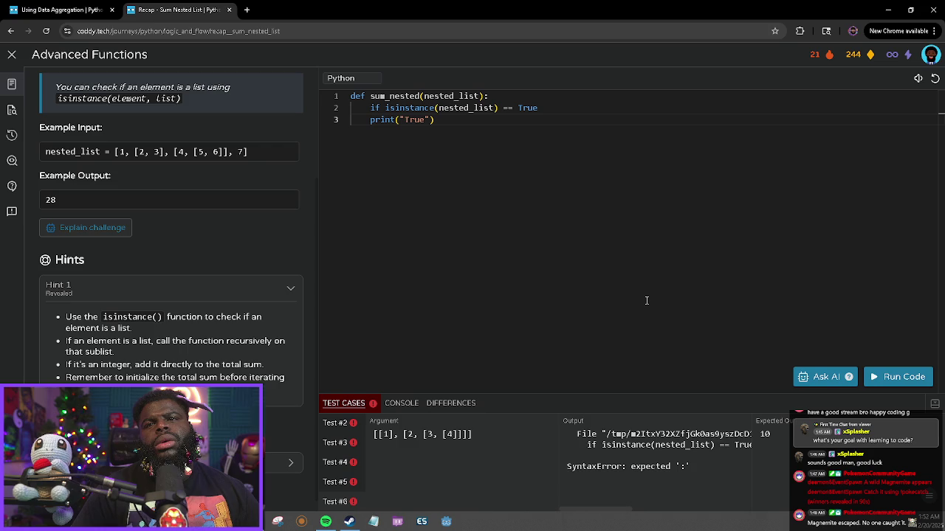
Add the colon after True, indent print("True") under the if, and rerun the tests.
text(:)
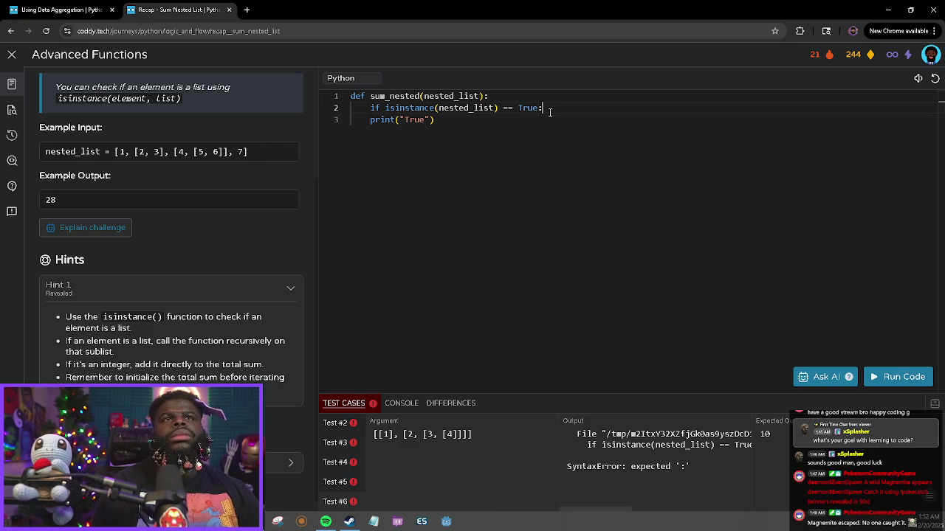
key(Down)
key(Home)
key(Tab)
click(902, 382)
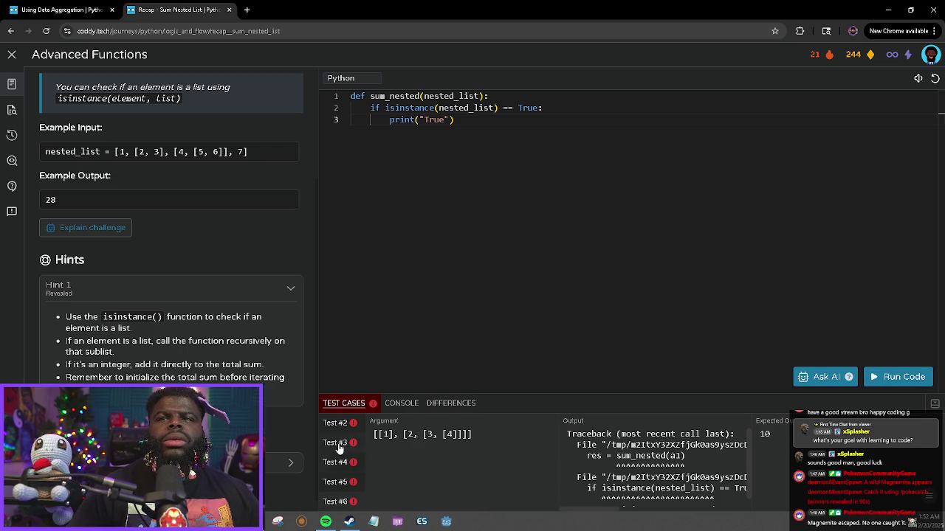
triple_click(619, 287)
click(530, 280)
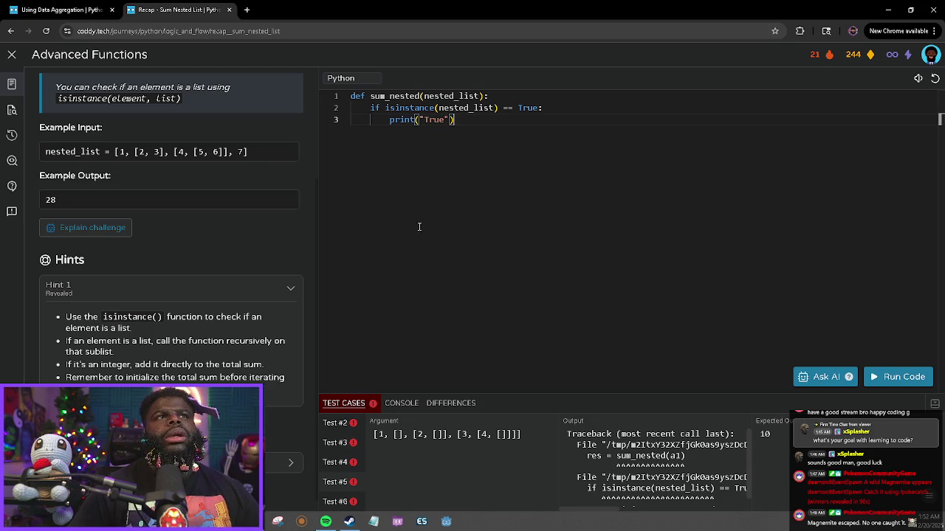
Scroll the challenge instructions panel back to the top.
scroll(249, 301, up, 2)
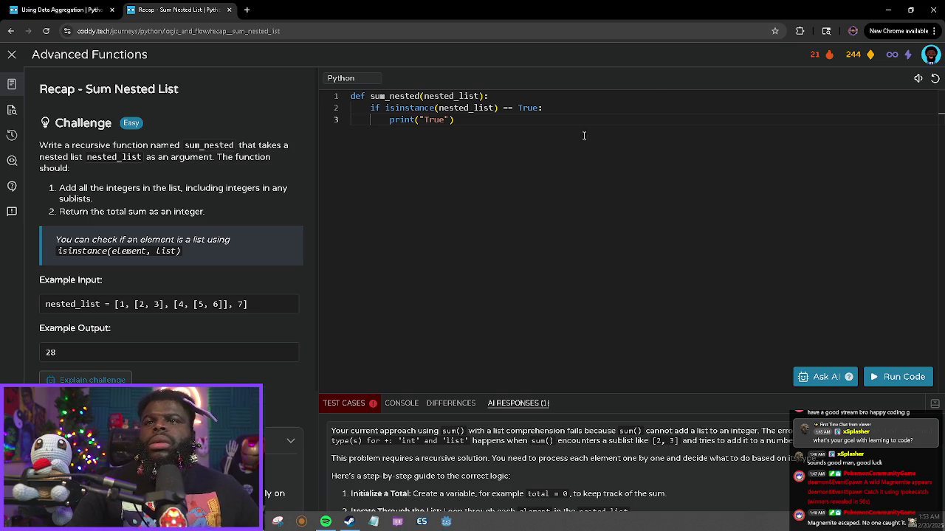
Ask the AI assistant why the current sum_nested code fails.
click(844, 384)
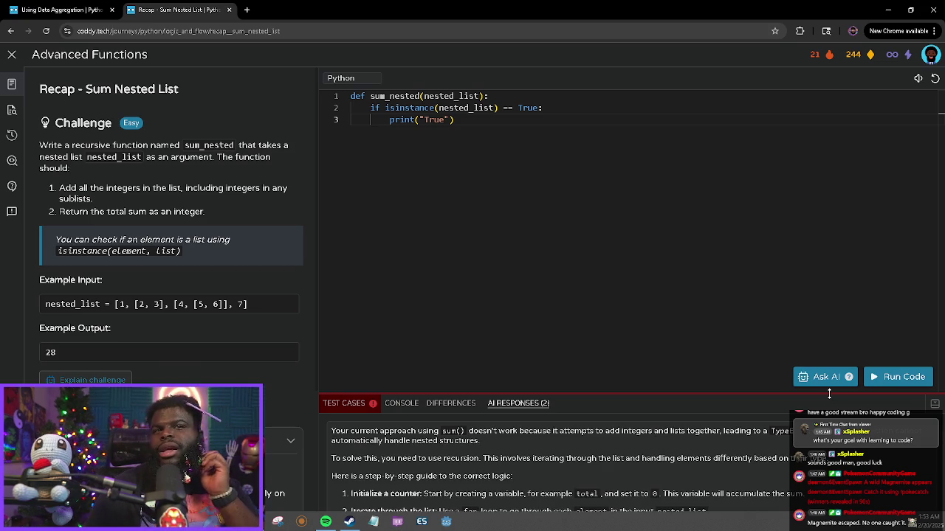
scroll(616, 458, down, 5)
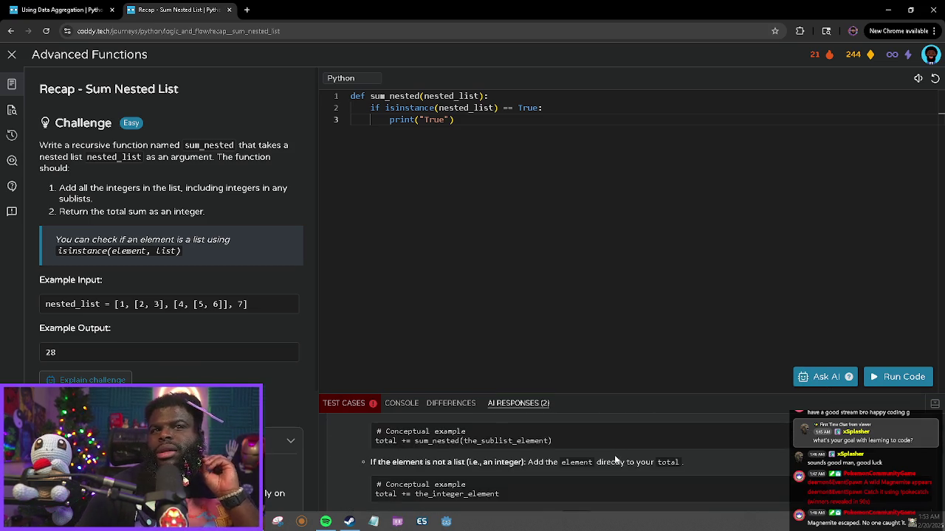
scroll(615, 459, up, 5)
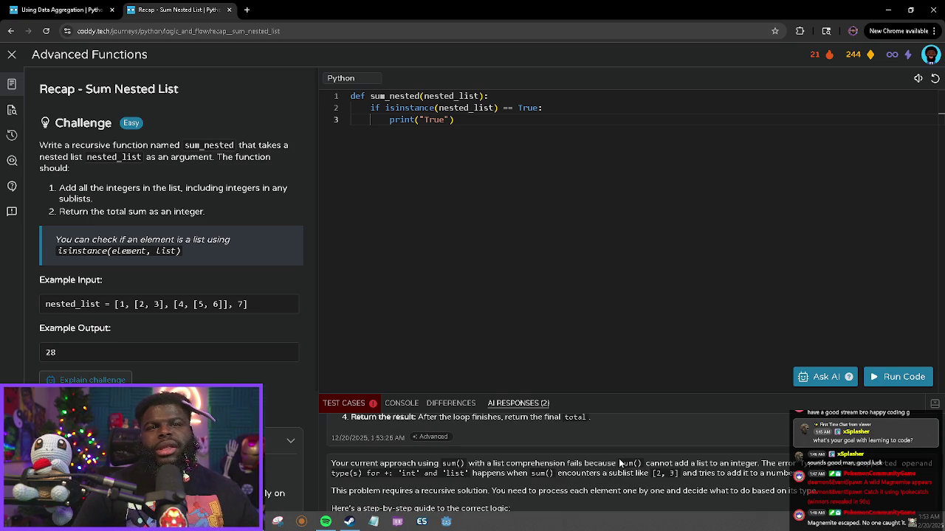
right_click(428, 413)
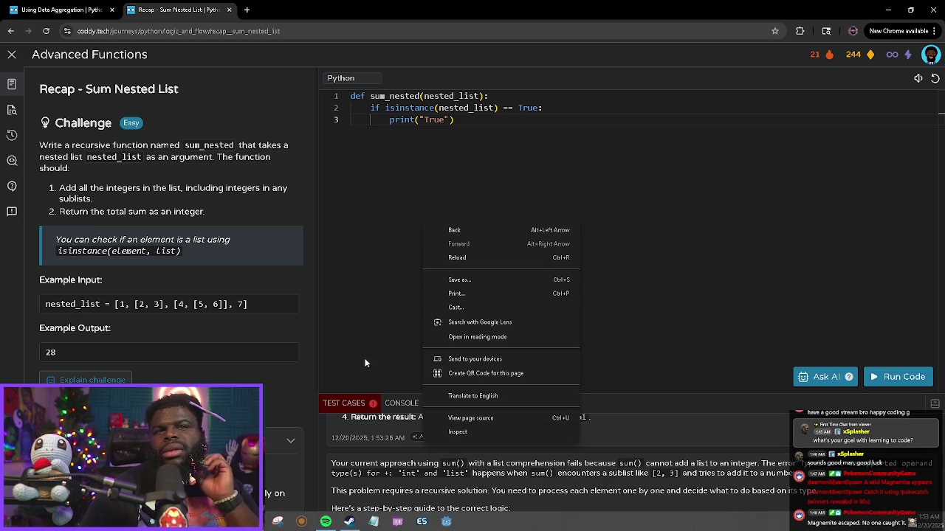
key(Escape)
Read through the AI's step-by-step recursion guide and scroll to the expanded Hint 1.
scroll(450, 459, up, 6)
scroll(451, 457, down, 5)
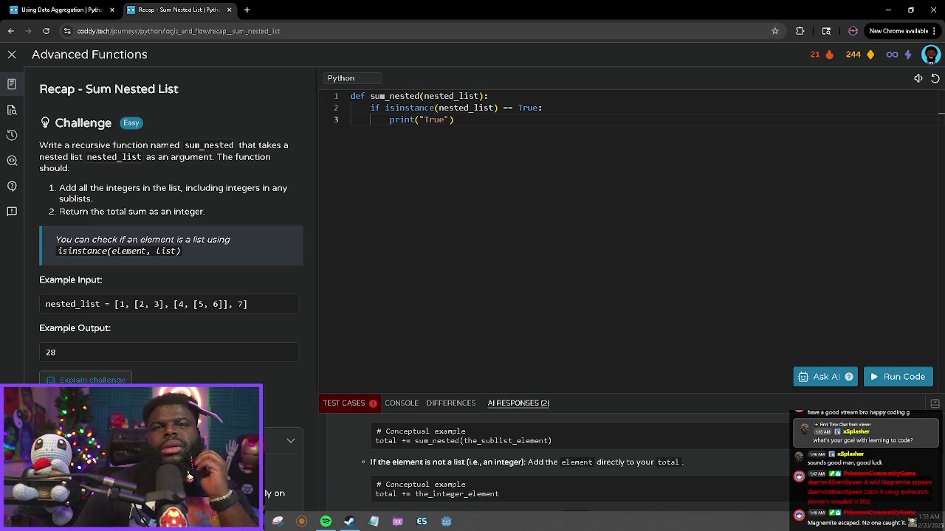
scroll(492, 490, down, 5)
scroll(492, 487, up, 4)
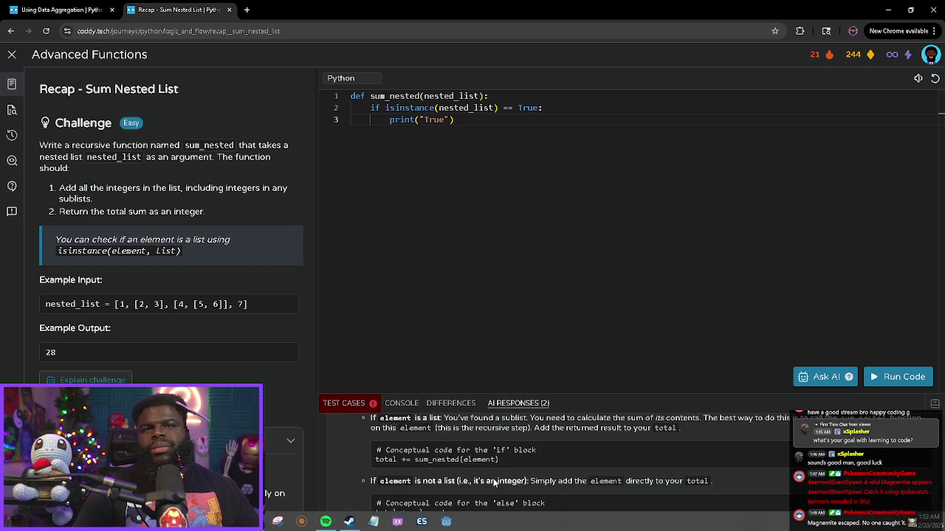
scroll(493, 476, up, 1)
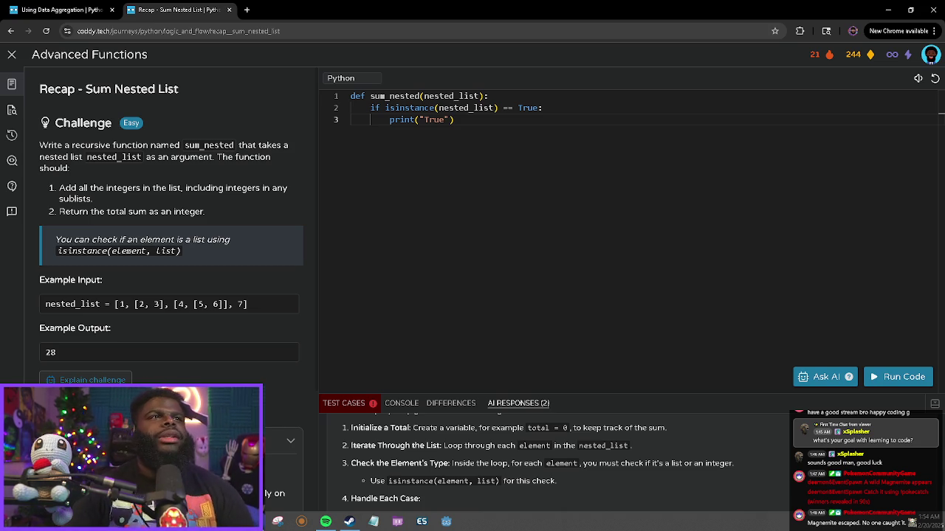
scroll(251, 248, down, 2)
scroll(255, 250, up, 2)
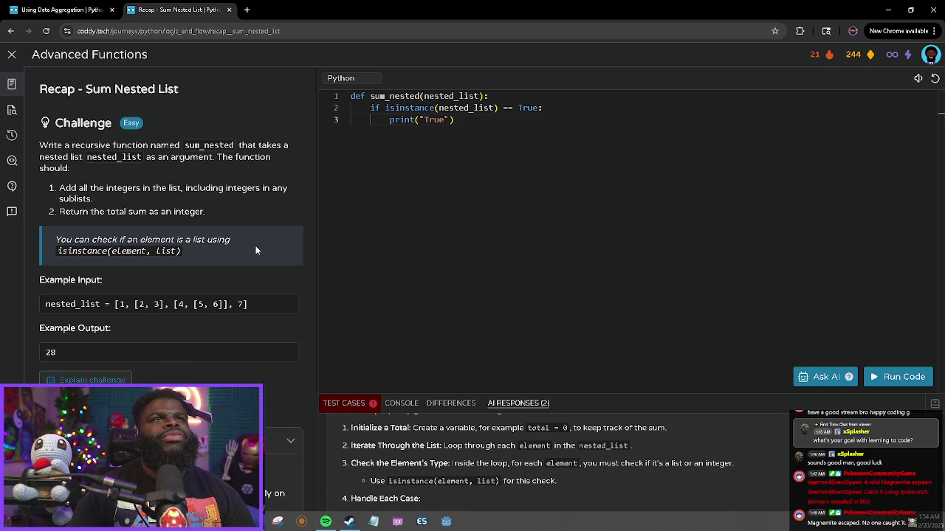
scroll(251, 255, down, 2)
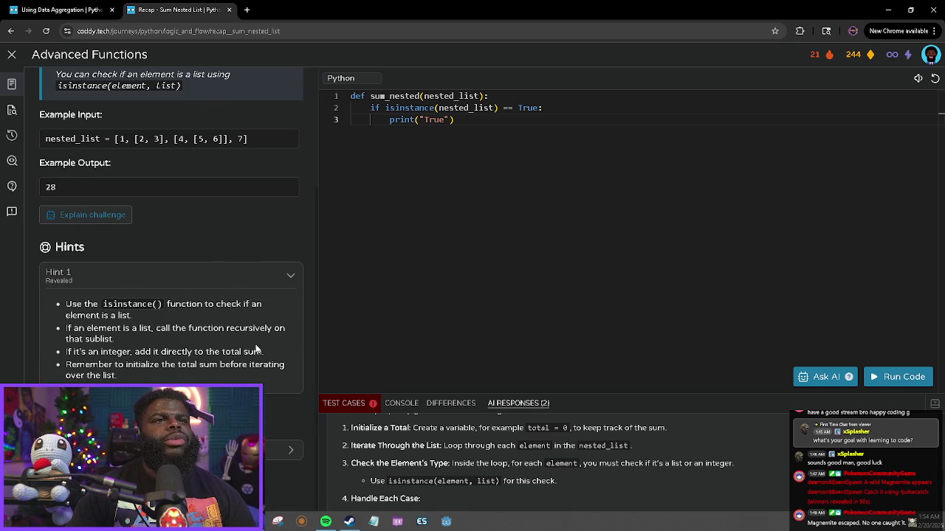
right_click(290, 346)
click(165, 340)
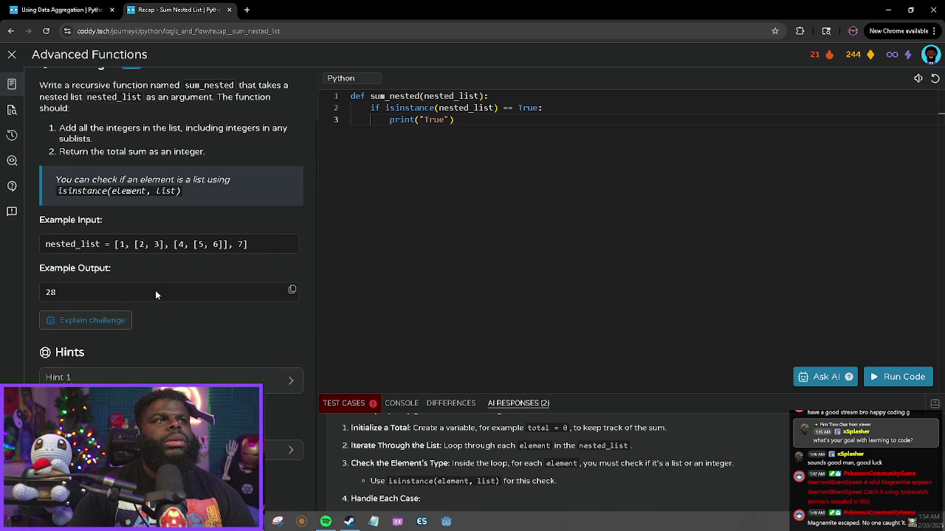
click(95, 376)
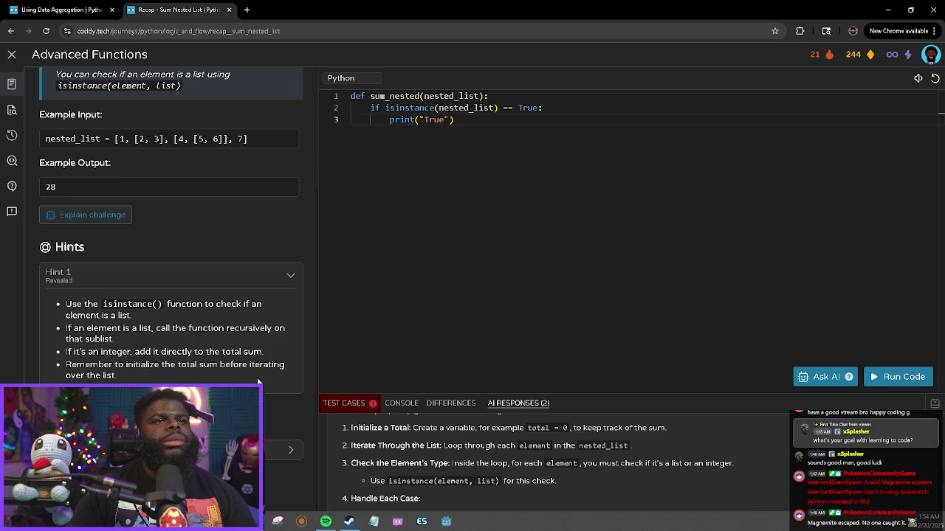
Replace the placeholder if and print lines with 'total = 0'.
drag(458, 119, 371, 108)
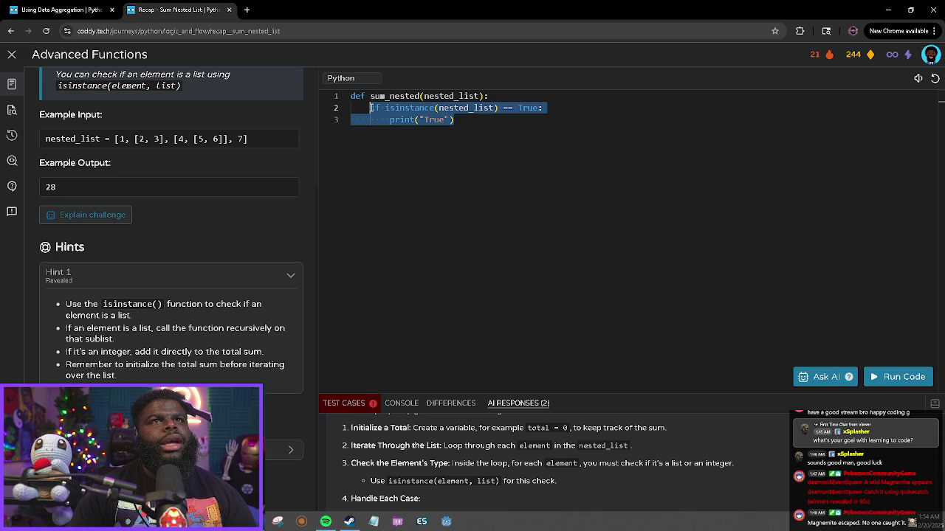
key(BackSpace)
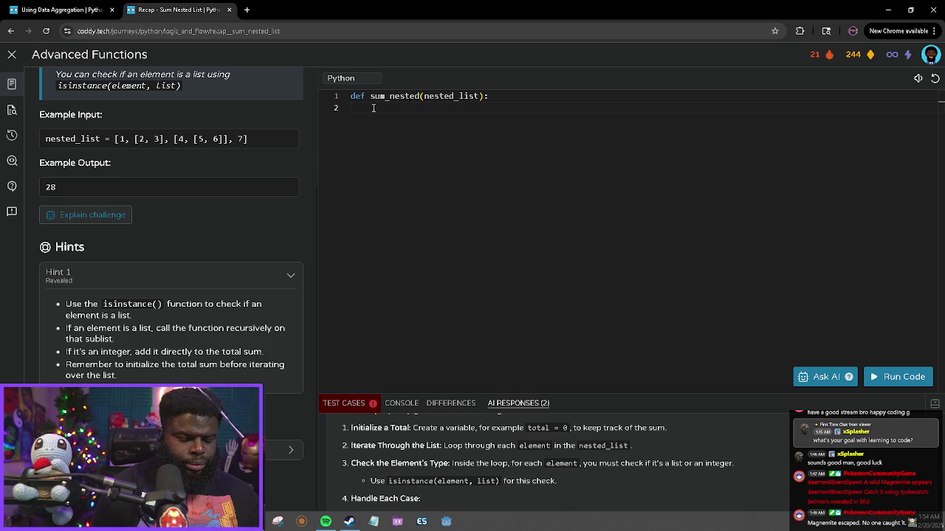
text(total = 0)
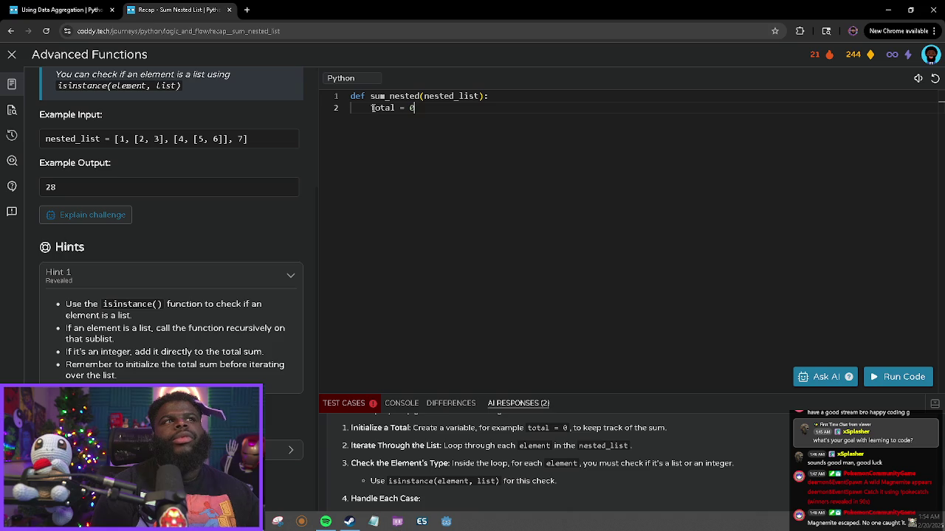
key(Return)
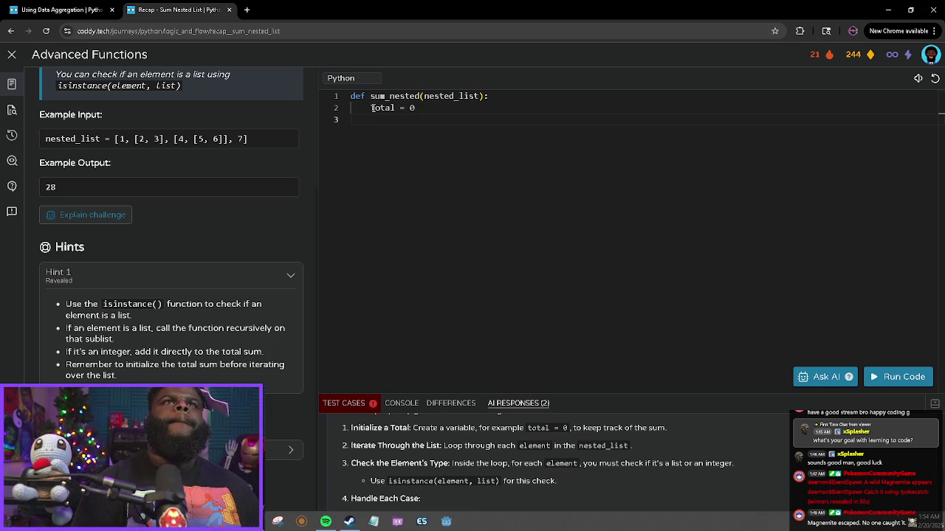
Start the check 'if isinstance(nested_list)' on the next line, fixing the misspelling.
text(if )
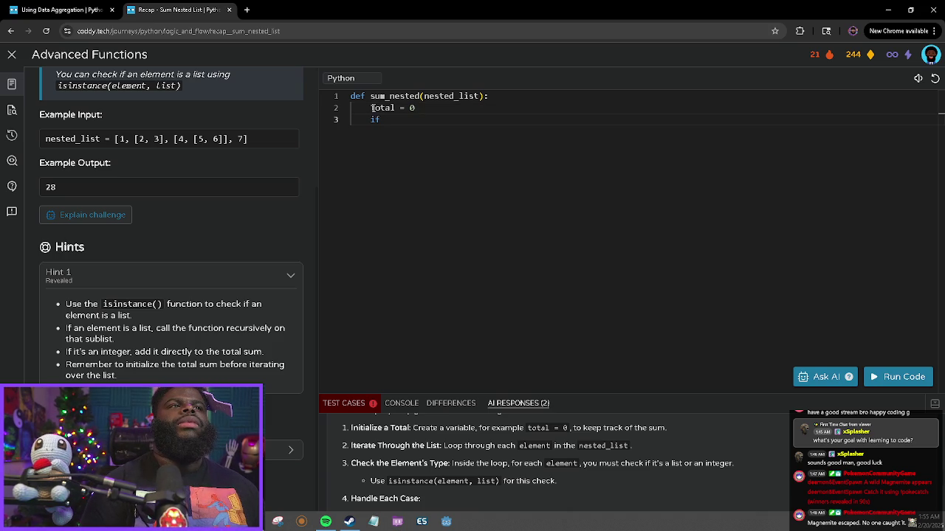
text(is)
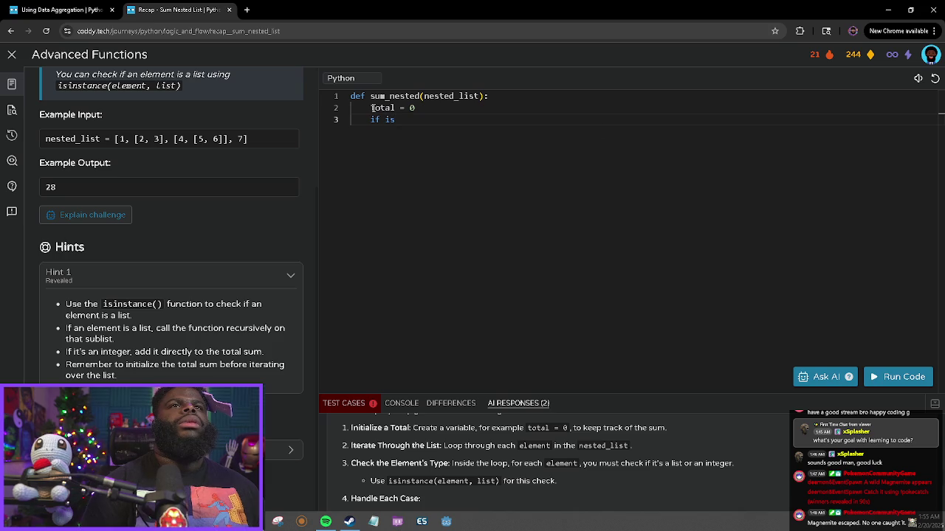
text(isn)
key(BackSpace)
key(BackSpace)
key(BackSpace)
text(isinstance()
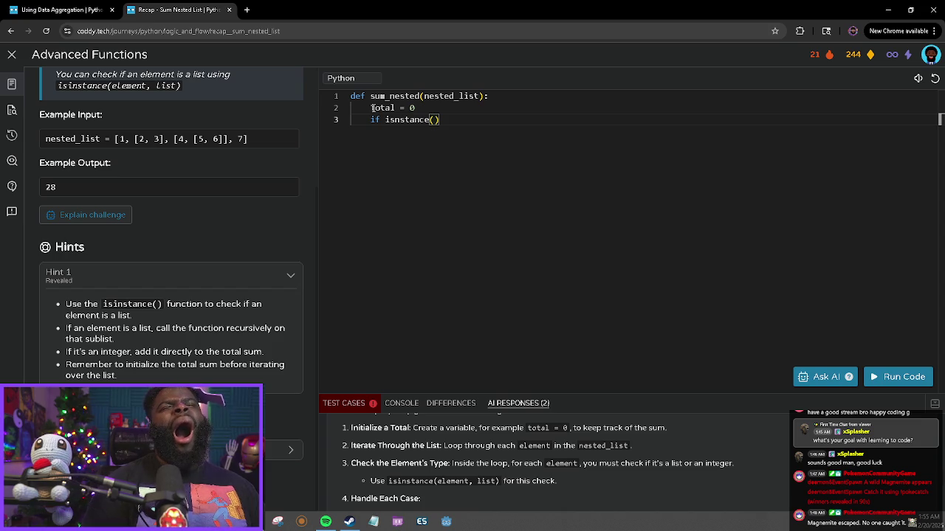
text(nested_list)
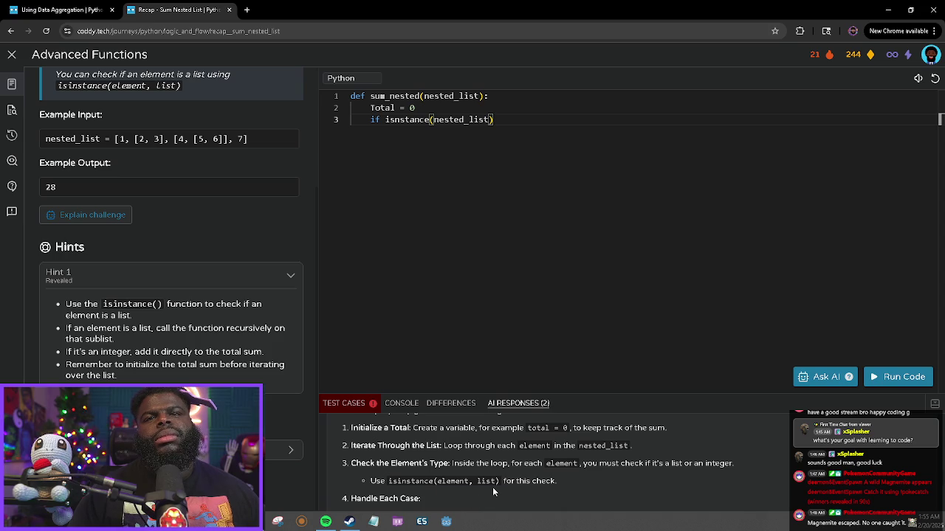
click(430, 120)
click(434, 119)
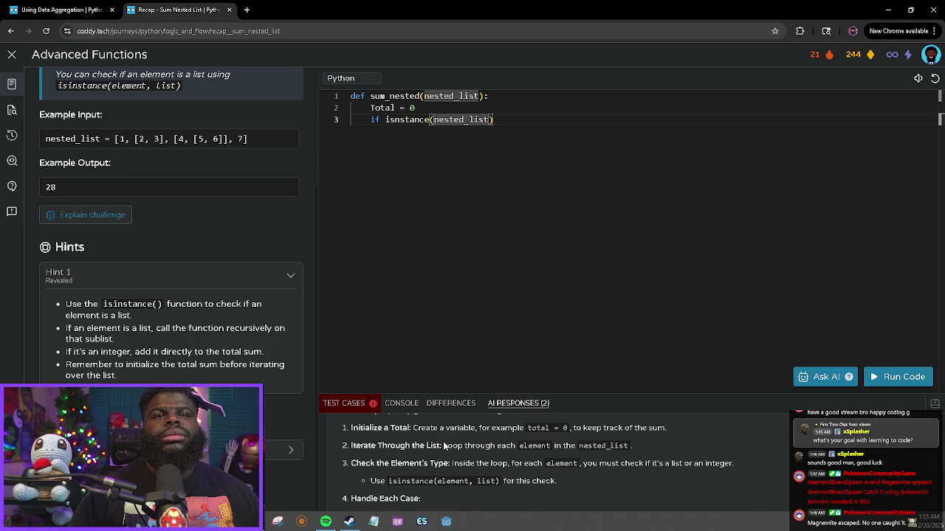
key(Return)
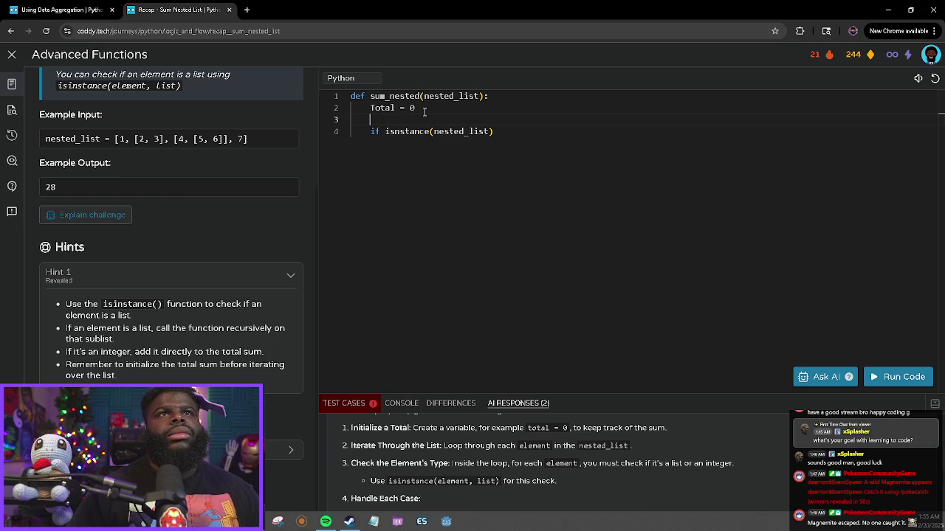
Add a 'for n in nested_list:' loop above the isinstance check.
text(for n in nest)
key(Tab)
text(:)
key(Return)
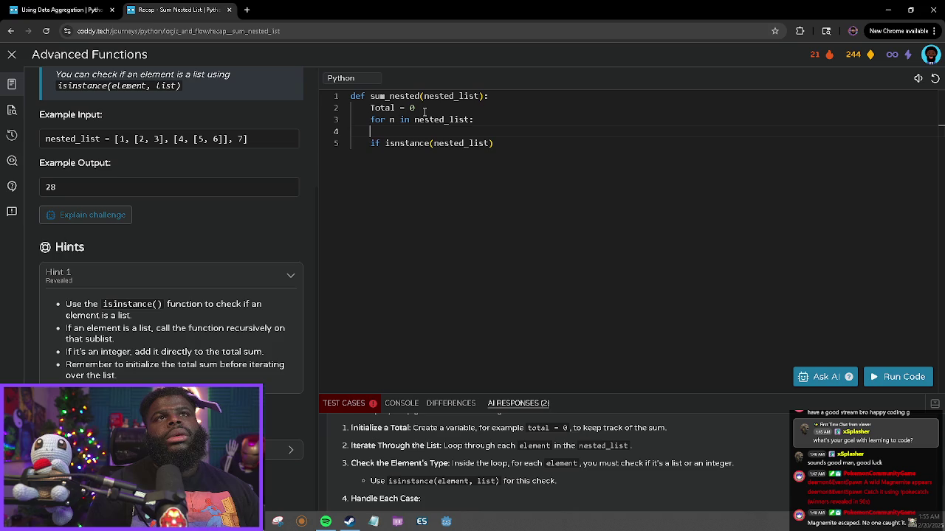
key(BackSpace)
Indent the check into the loop as 'if isinstance(n, nested_list):'.
key(Down)
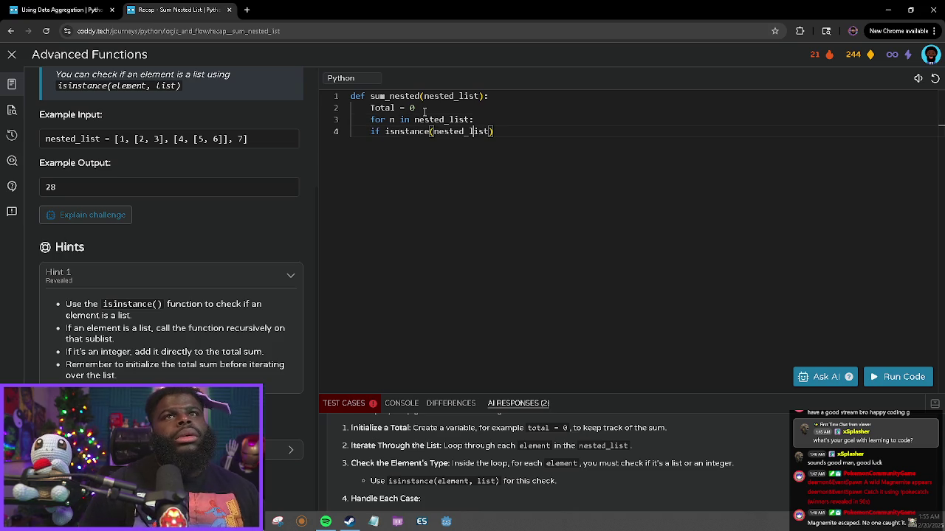
key(Left)
key(Left)
key(Left)
key(Left)
key(Left)
key(Tab)
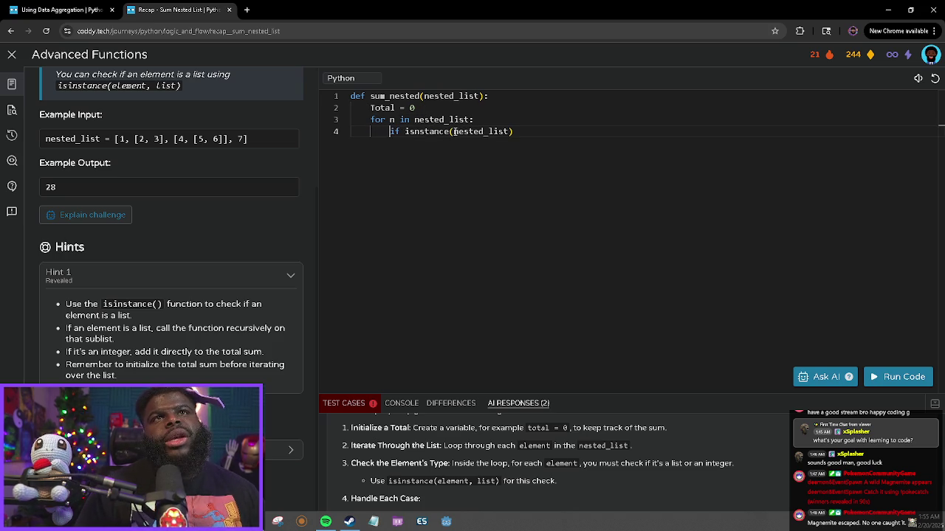
click(452, 131)
text(n, n)
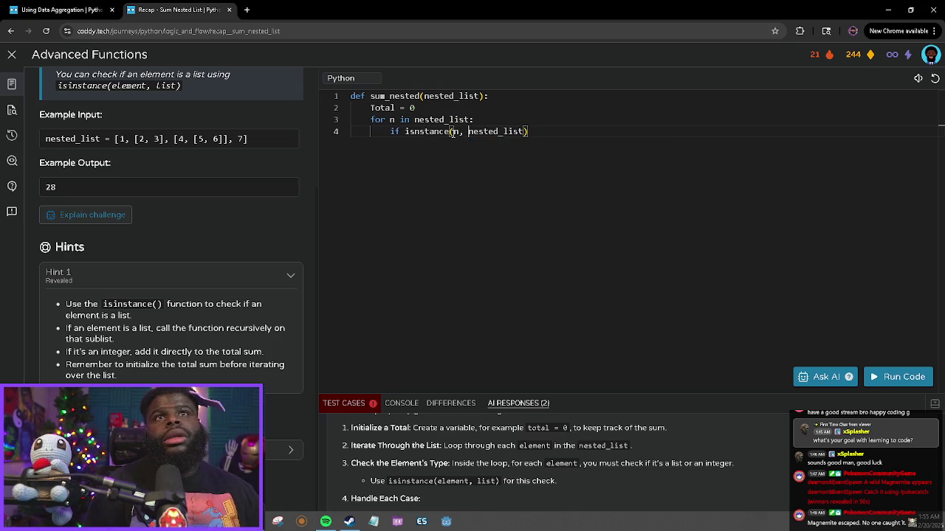
click(537, 131)
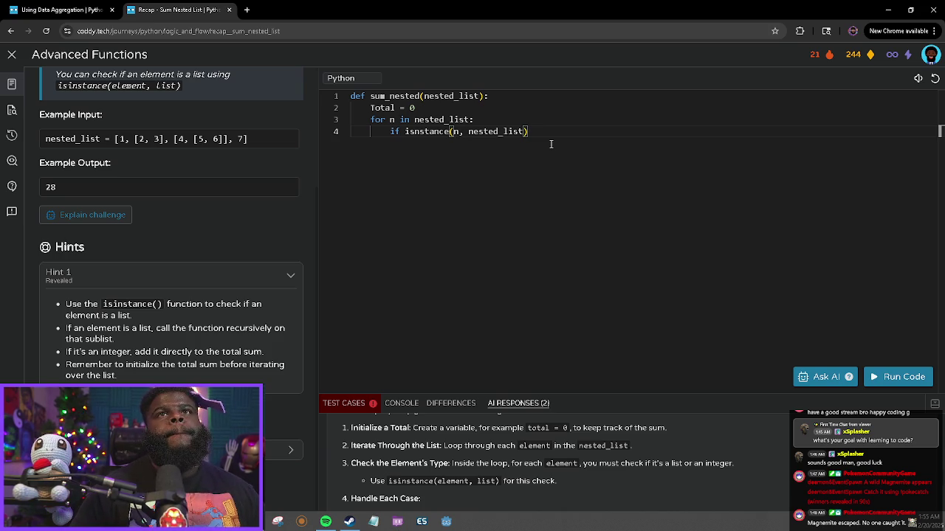
key(Return)
text(n)
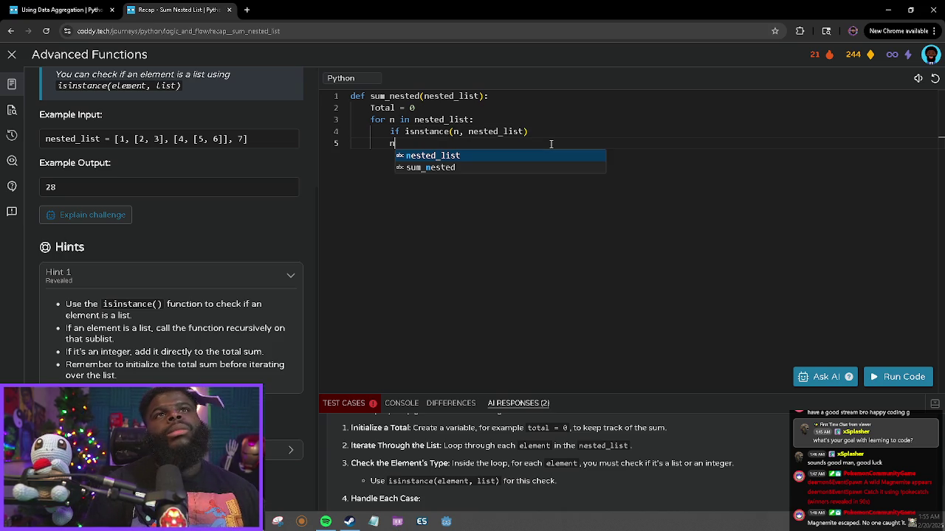
key(BackSpace)
key(BackSpace)
key(BackSpace)
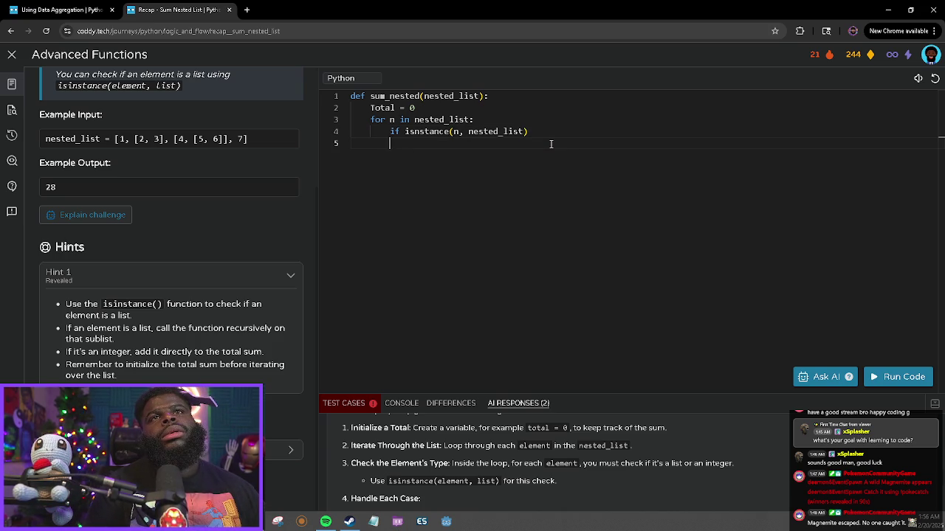
text(:)
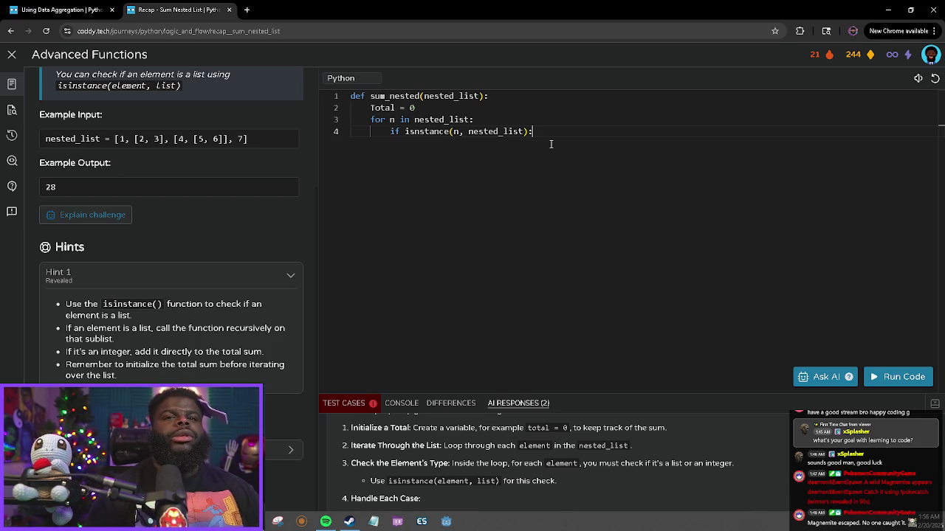
Add a nested 'if n type = int:' condition under the isinstance check.
key(Return)
text(if n)
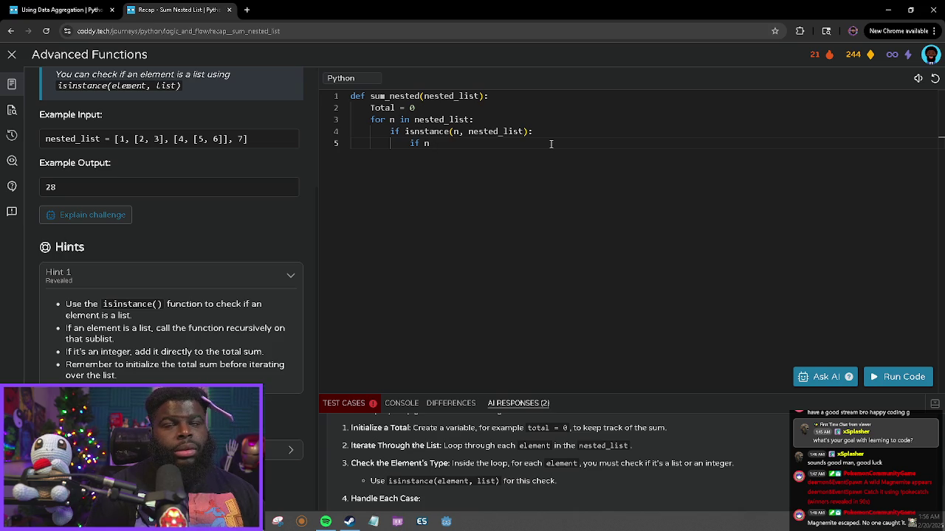
text(type = )
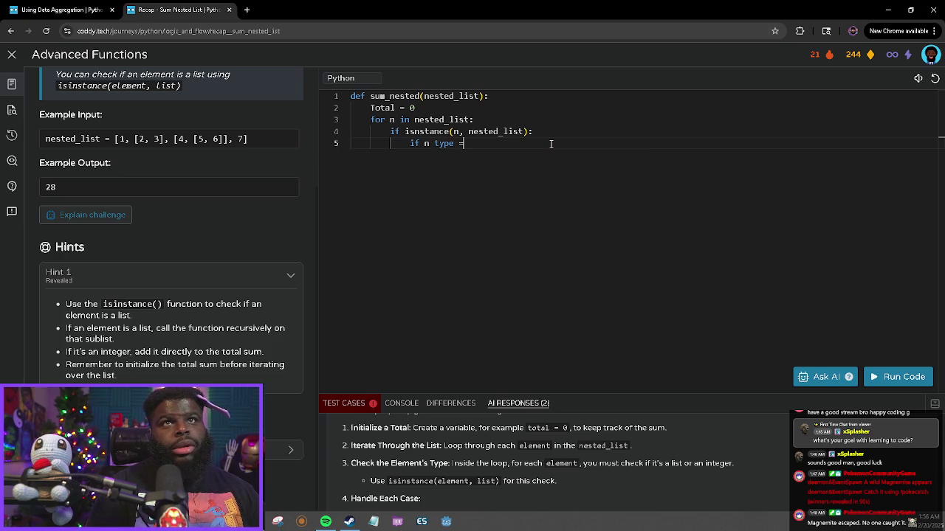
text(int)
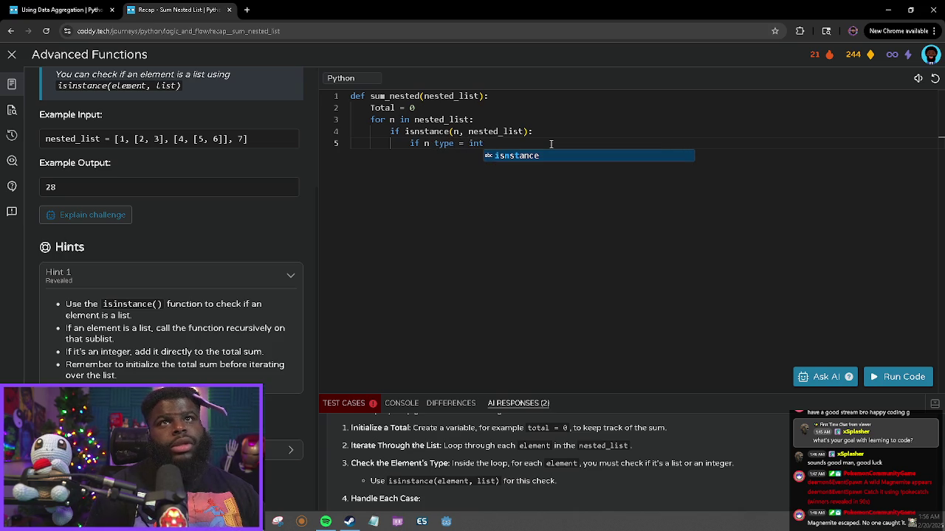
text(:)
key(Return)
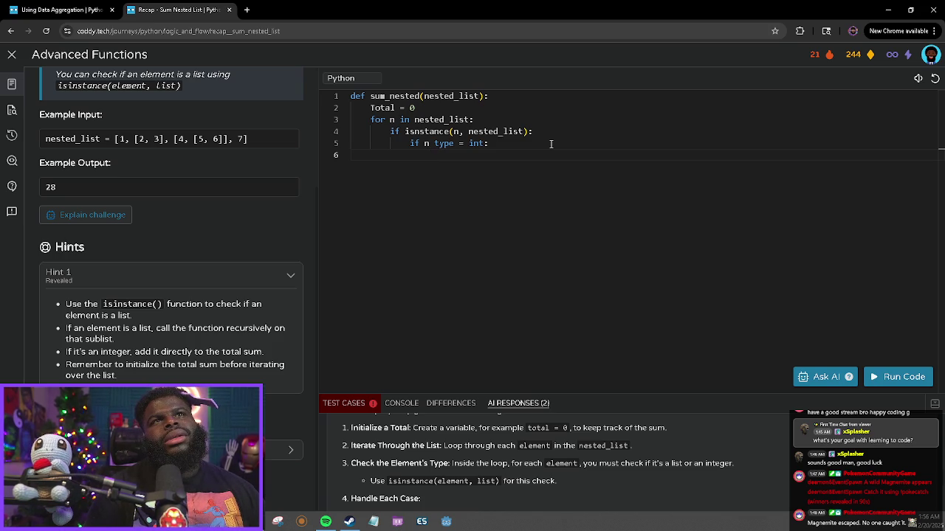
Give it the body 'total += n', fixing the 'toal =+ n' typo, and run the tests.
text(toal )
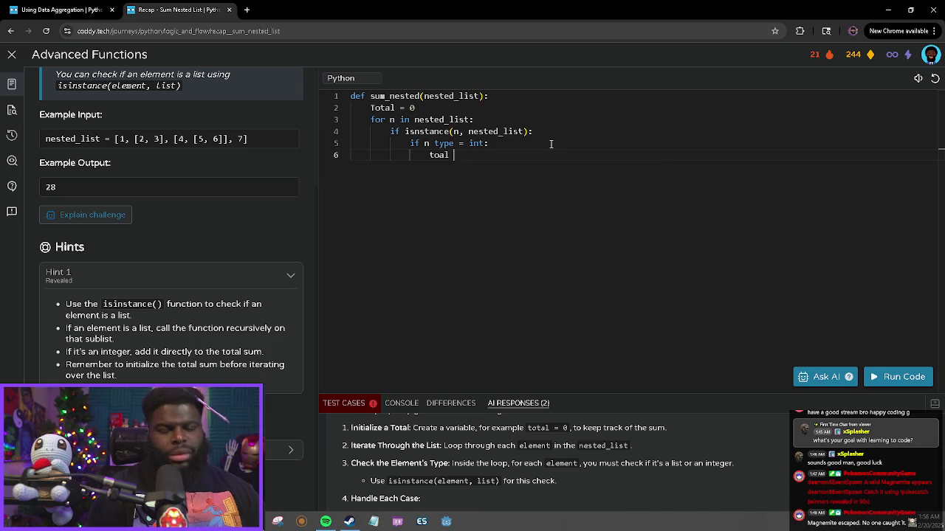
text(=+ n)
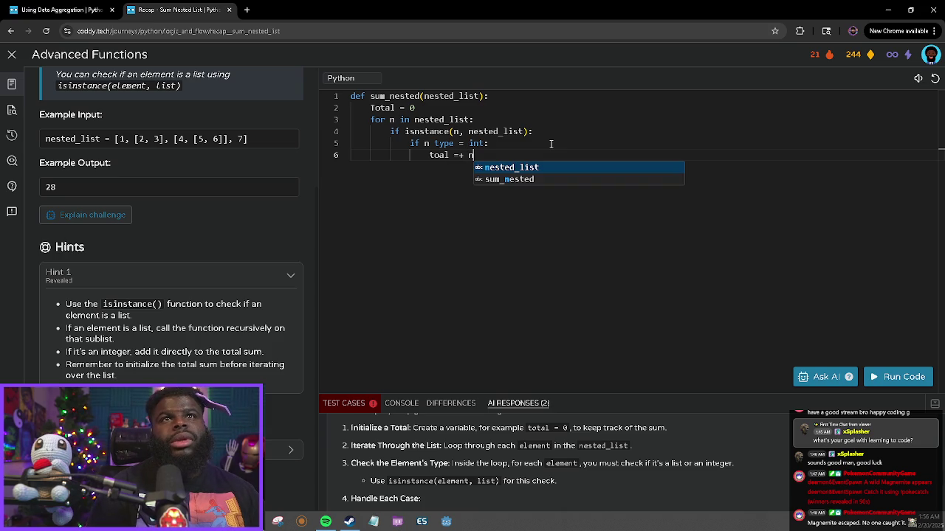
key(Escape)
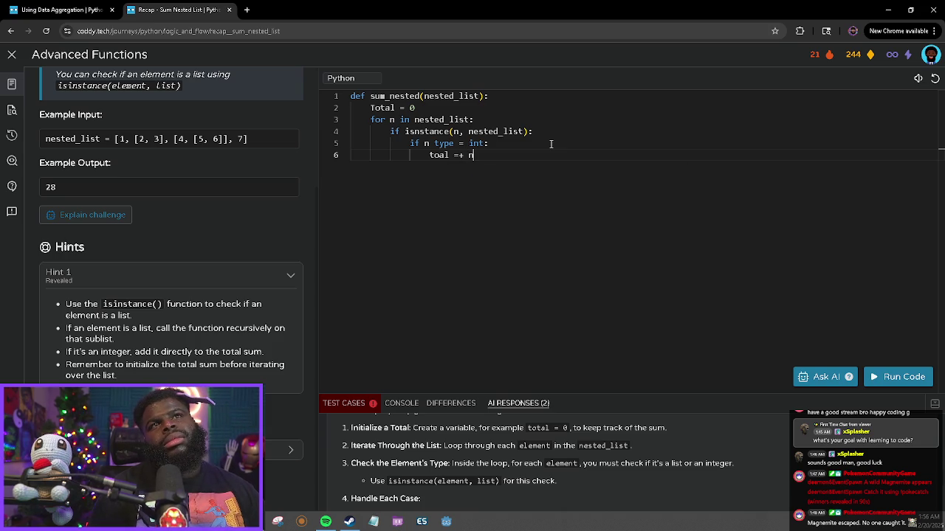
key(BackSpace)
key(BackSpace)
key(BackSpace)
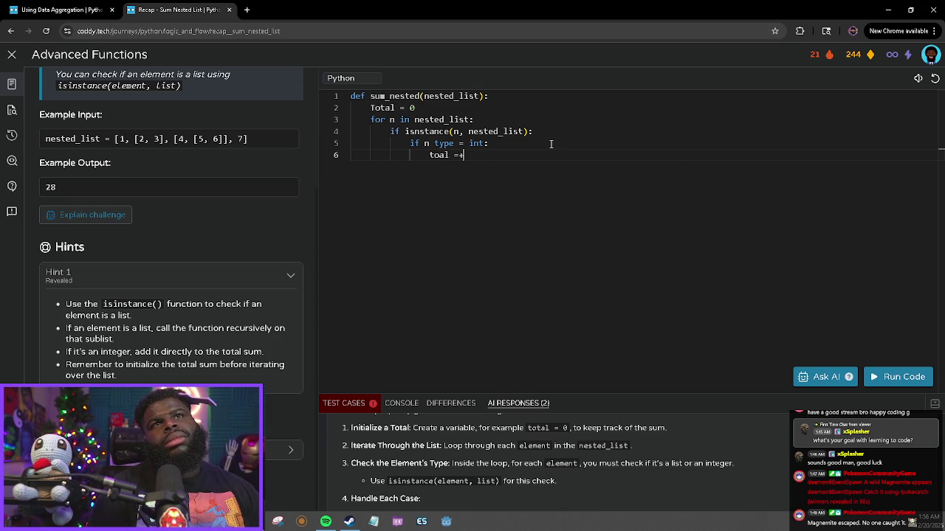
text(otal +)
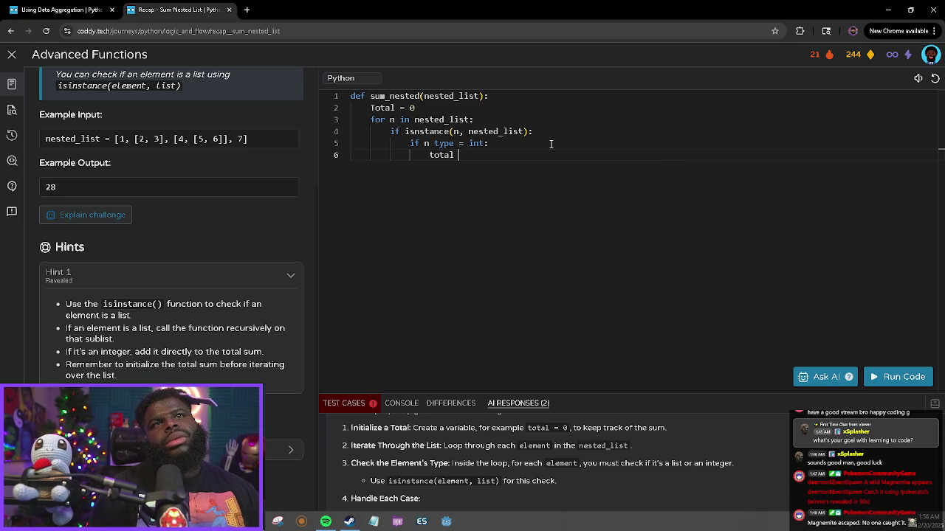
text(= n)
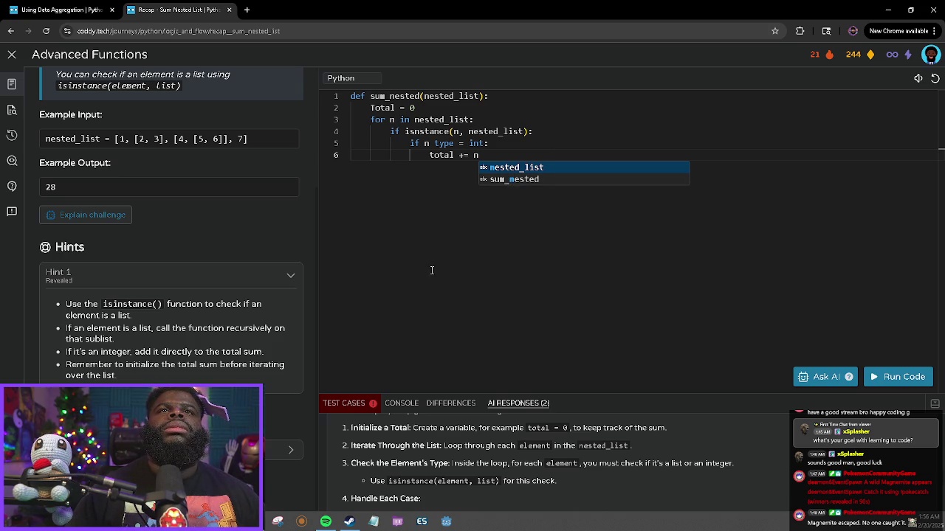
click(910, 385)
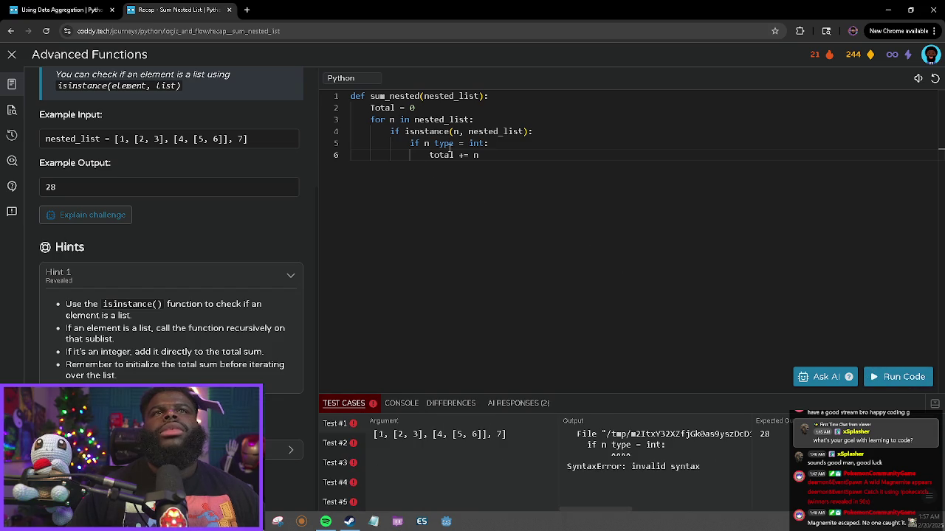
Rewrite the line 5 condition as 'if type(n) is int:' and rerun the tests.
mouse_move(454, 143)
mouse_down()
mouse_move(434, 143)
mouse_move(484, 144)
mouse_move(425, 143)
mouse_up()
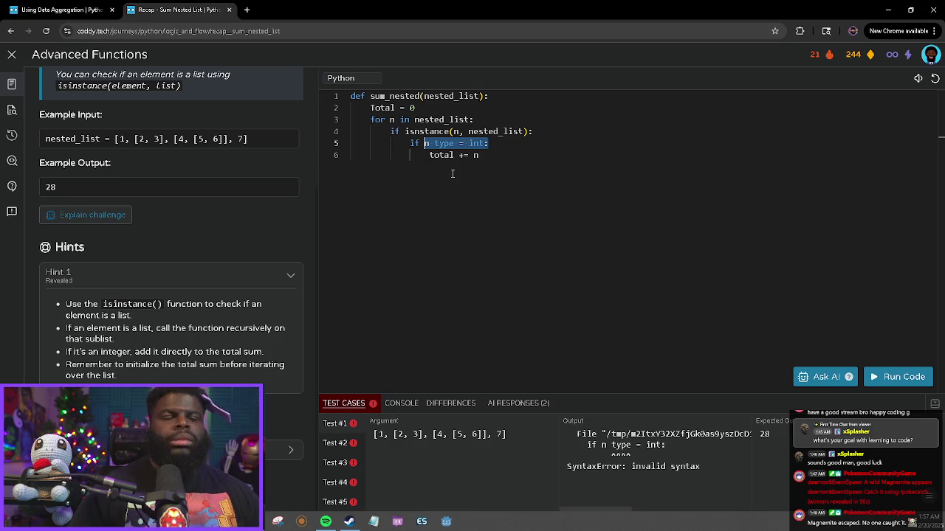
text(n)
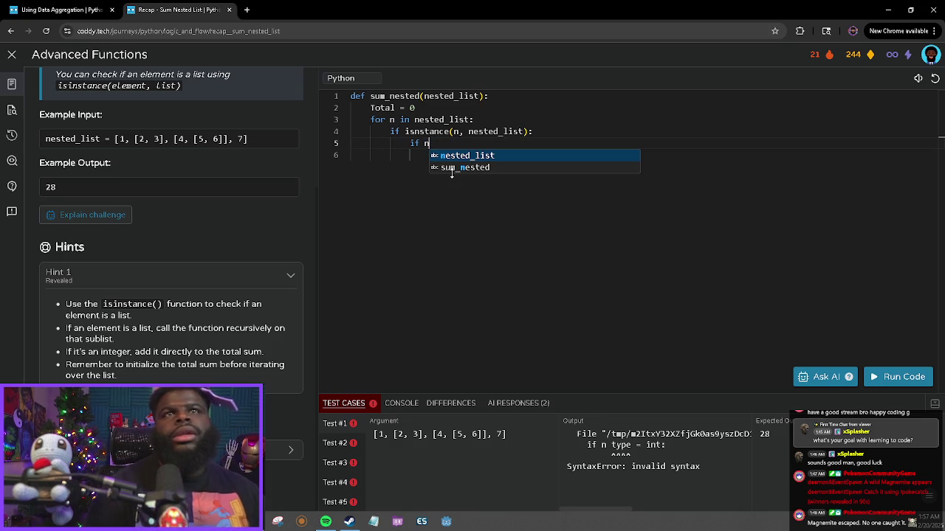
key(Escape)
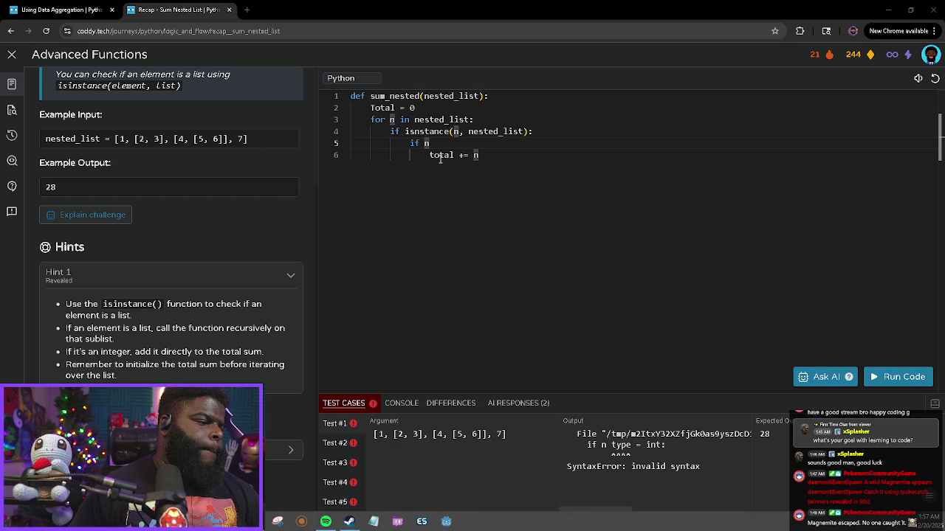
key(BackSpace)
text(type()
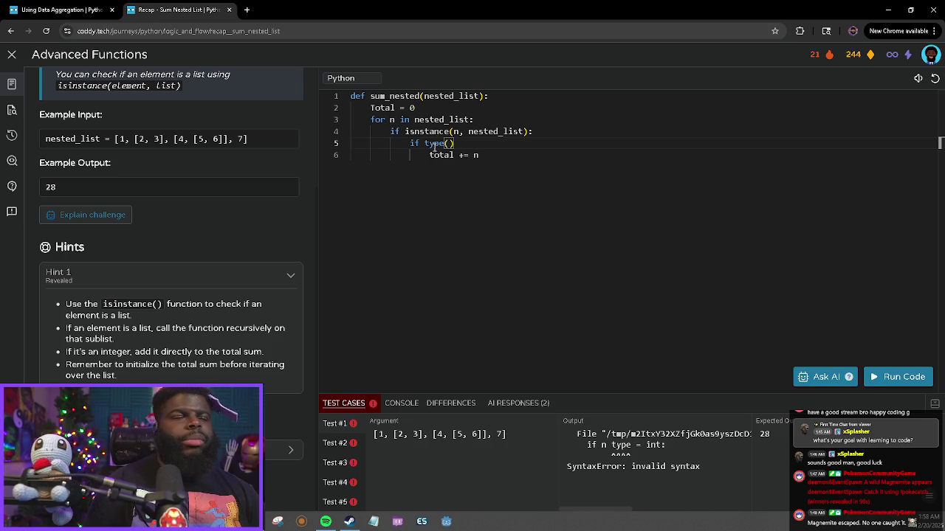
text(n) )
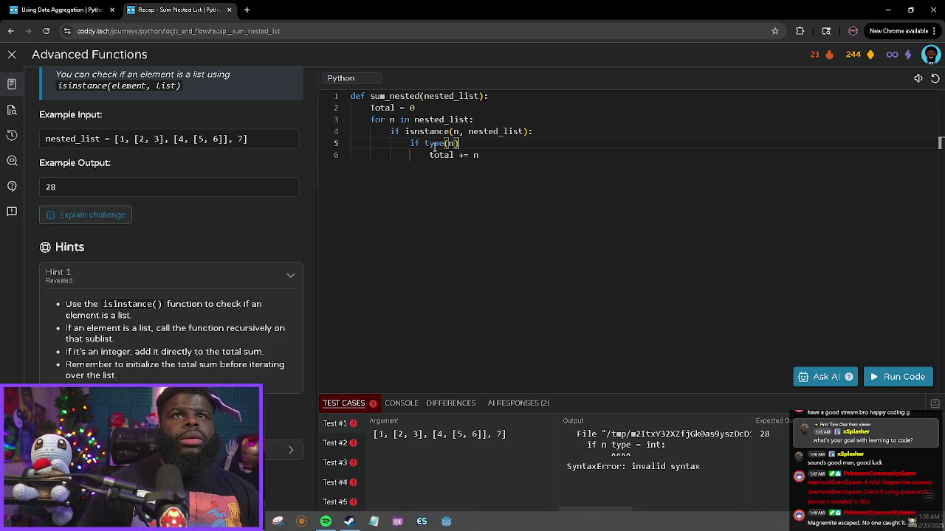
text(is int:)
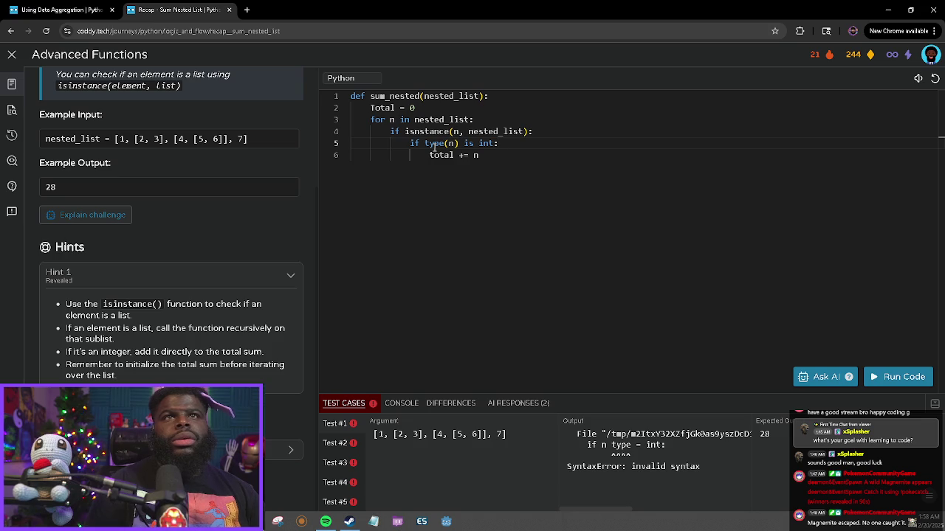
click(898, 376)
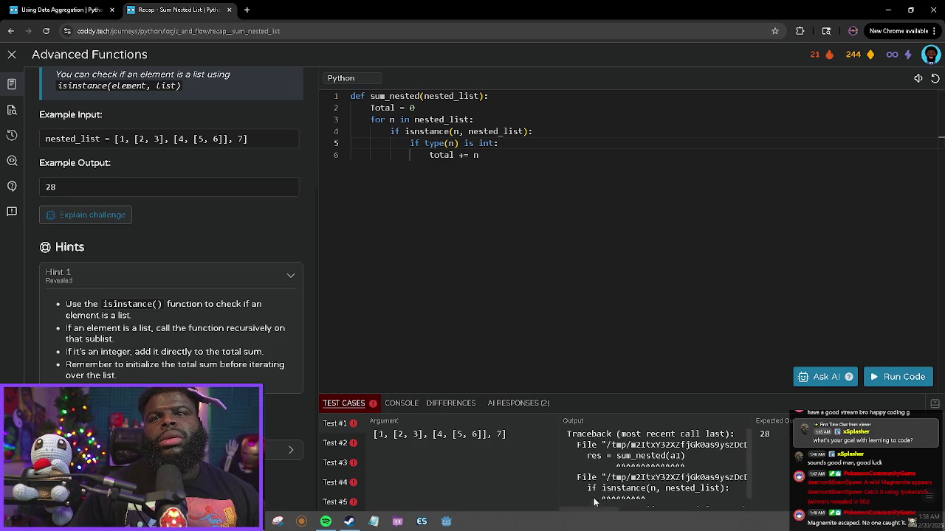
Read the NameError and correct 'isnstance' to 'isinstance' on line 4.
mouse_move(592, 509)
mouse_down()
mouse_move(727, 513)
mouse_move(478, 485)
mouse_up()
scroll(682, 458, down, 2)
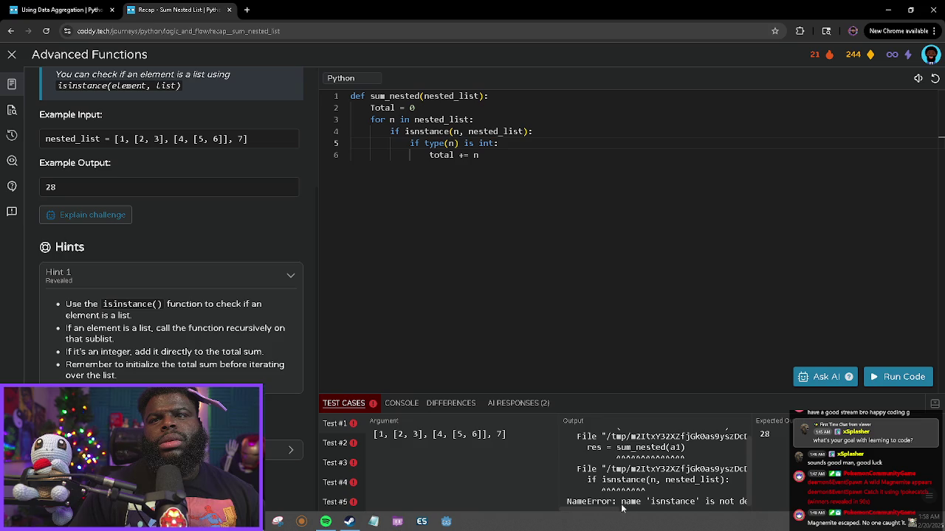
mouse_move(609, 511)
mouse_down()
mouse_move(628, 516)
mouse_move(601, 513)
mouse_up()
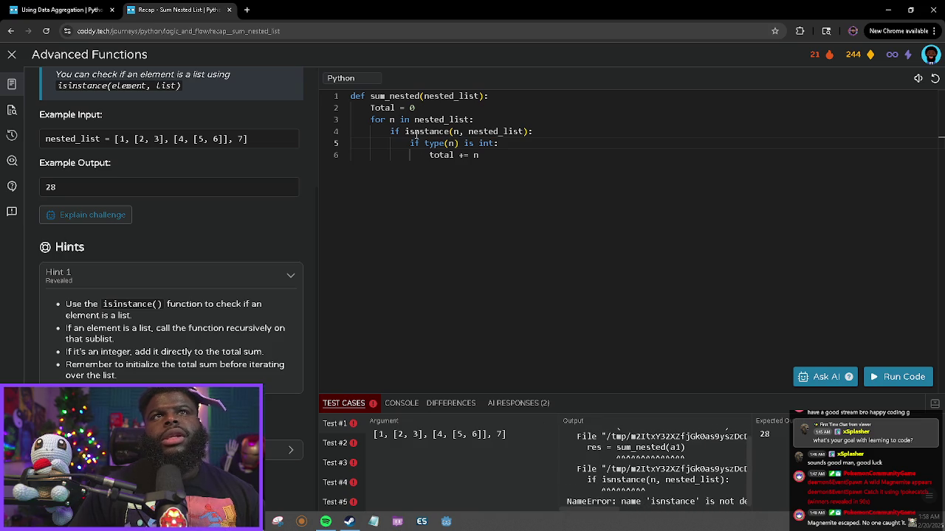
double_click(424, 132)
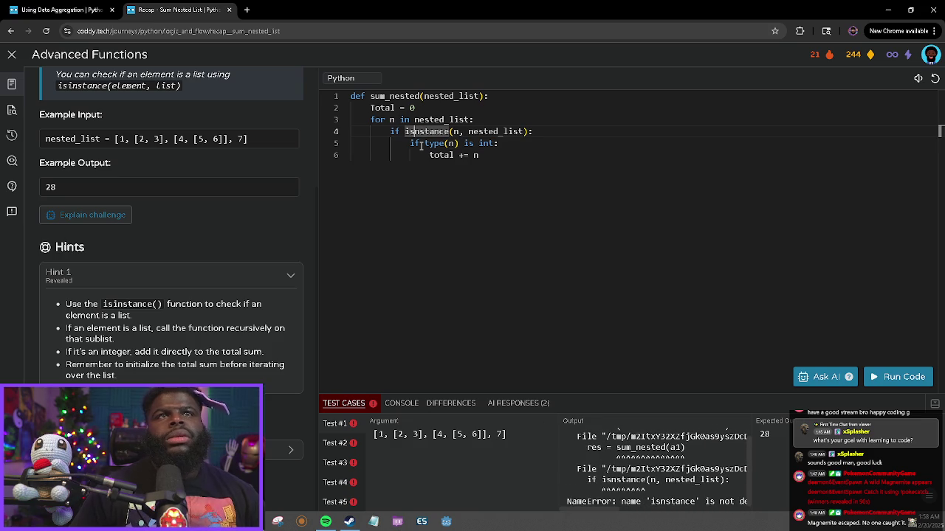
key(Left)
key(Right)
key(Right)
text(i)
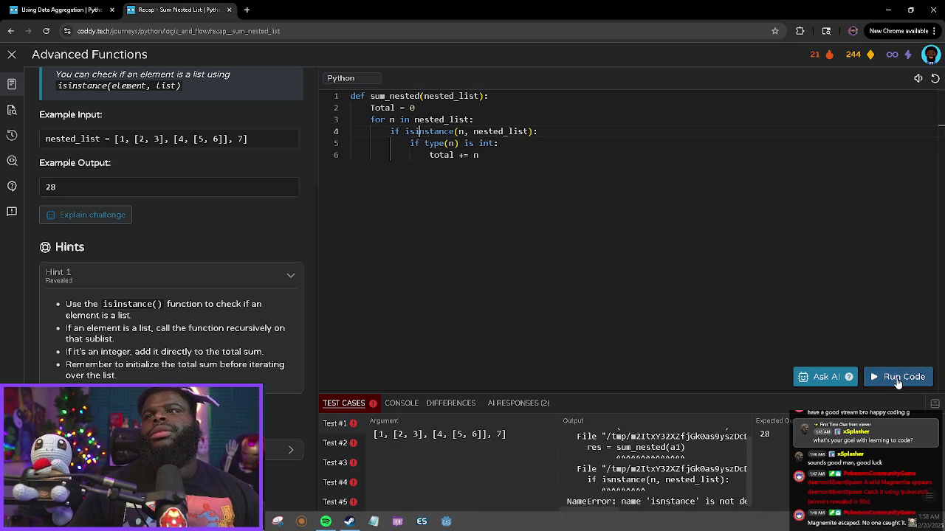
Rerun the tests and inspect the TypeError about isinstance's second argument.
click(894, 378)
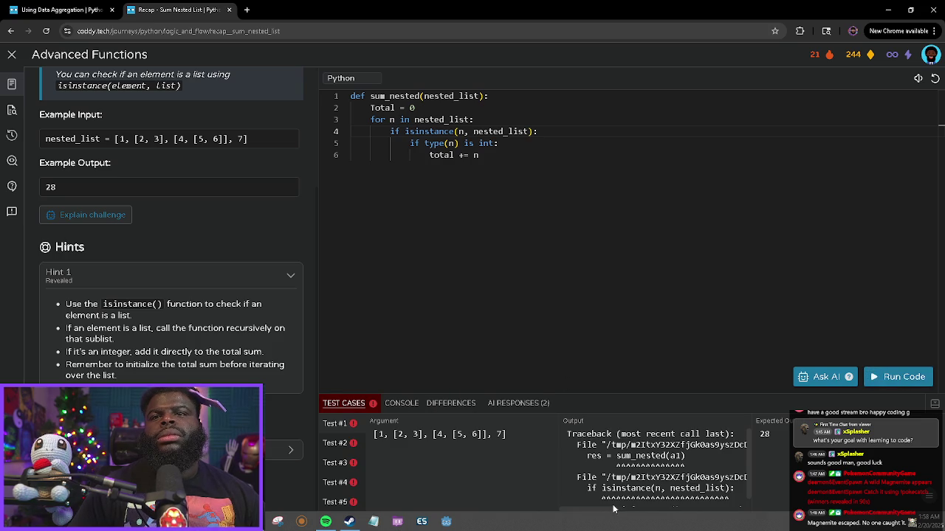
scroll(606, 513, right, 2)
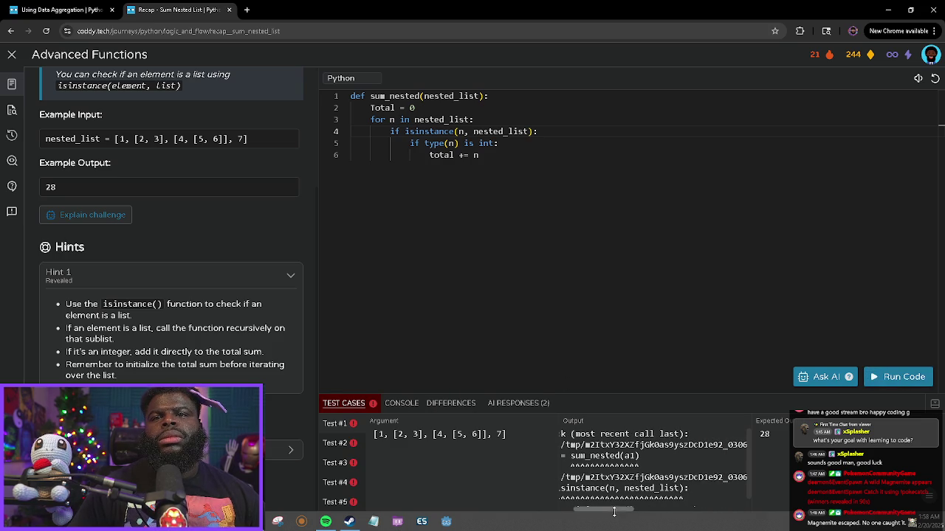
scroll(604, 512, left, 2)
scroll(606, 513, down, 1)
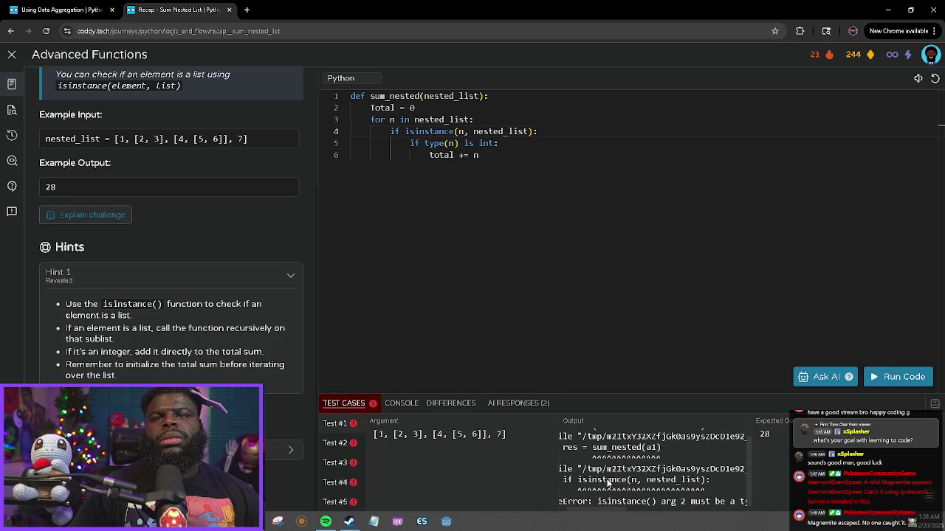
mouse_move(613, 515)
mouse_down()
mouse_move(629, 519)
mouse_move(591, 517)
mouse_up()
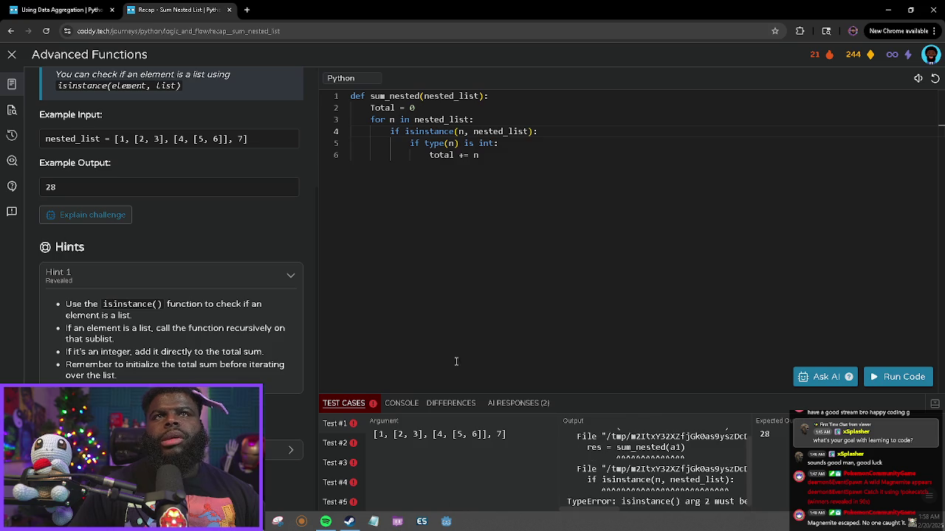
Change the isinstance argument from nested_list to list and run the tests.
click(474, 131)
drag(475, 131, 528, 132)
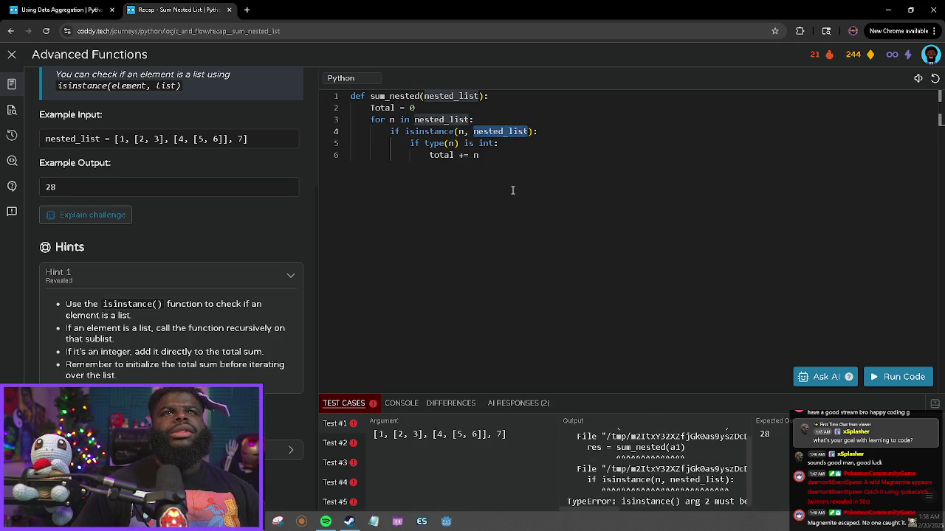
text(list)
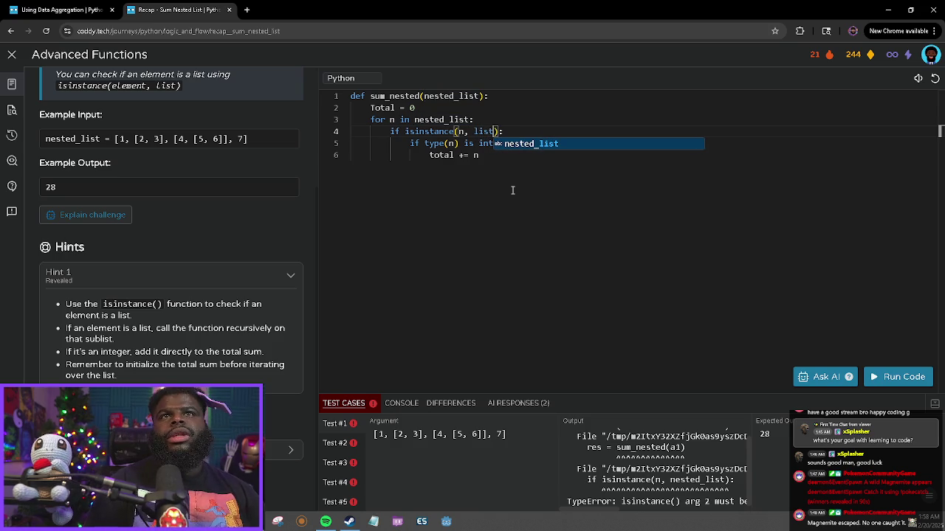
click(512, 189)
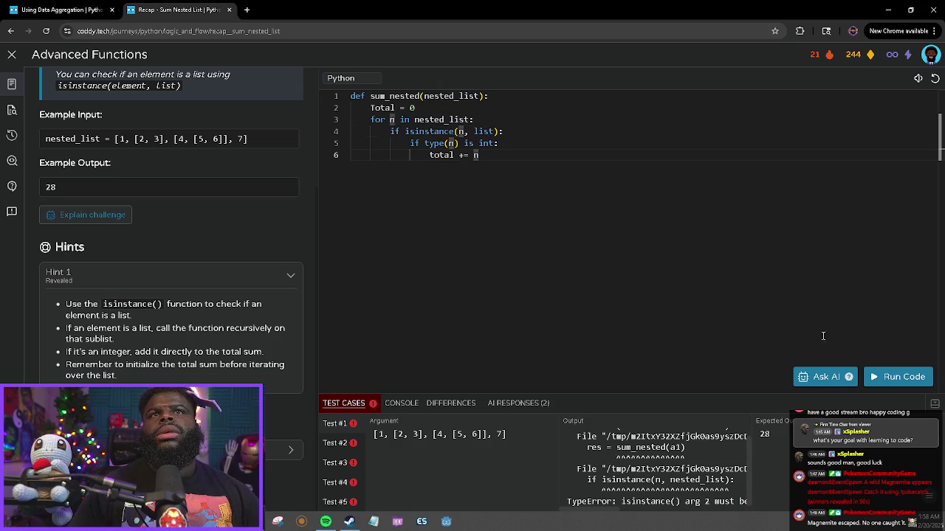
click(894, 377)
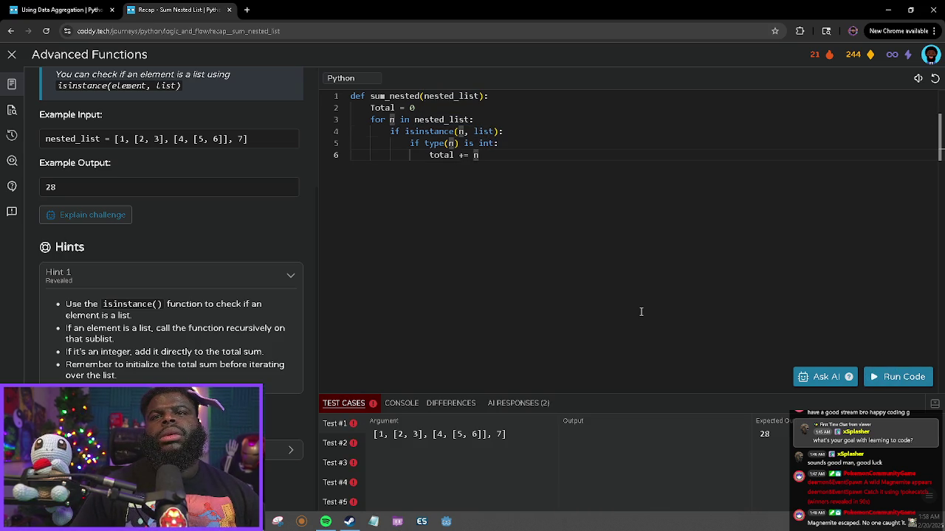
scroll(344, 448, down, 1)
click(344, 448)
Add 'return total' at function level and rerun the tests.
click(346, 472)
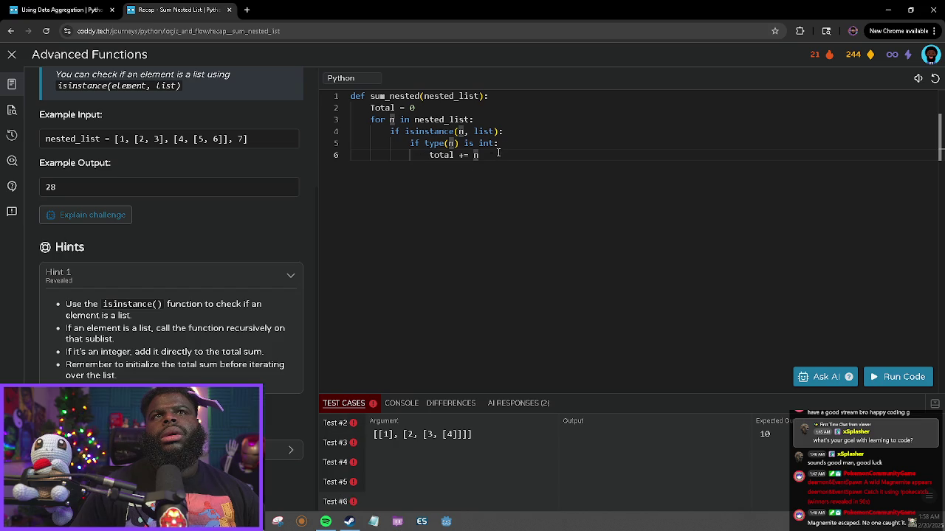
key(Return)
key(BackSpace)
key(BackSpace)
key(BackSpace)
text(return total)
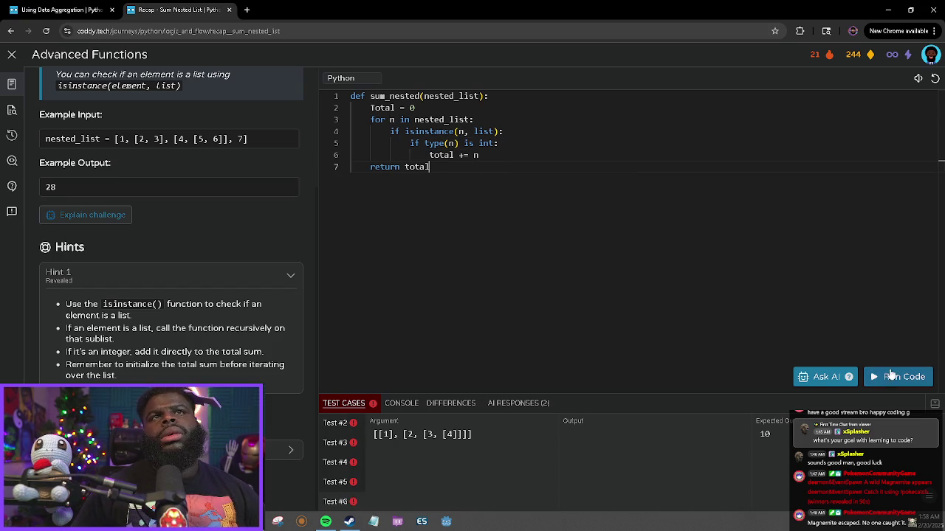
click(896, 376)
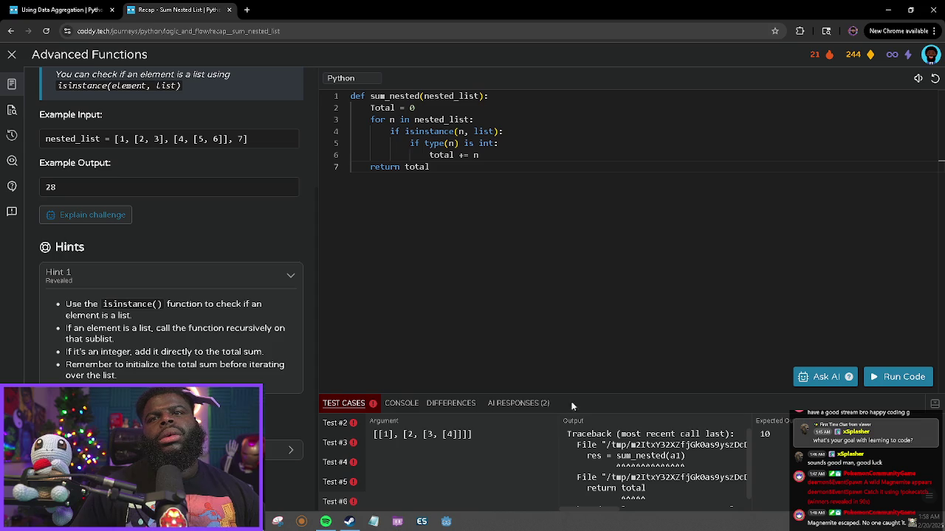
Rename 'Total' to lowercase 'total' and rerun the tests.
scroll(607, 478, down, 1)
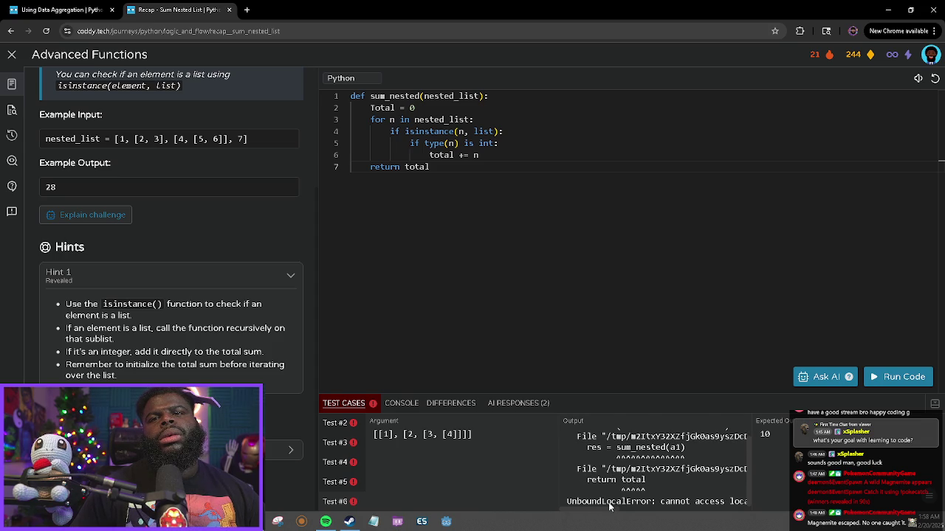
drag(605, 511, 710, 529)
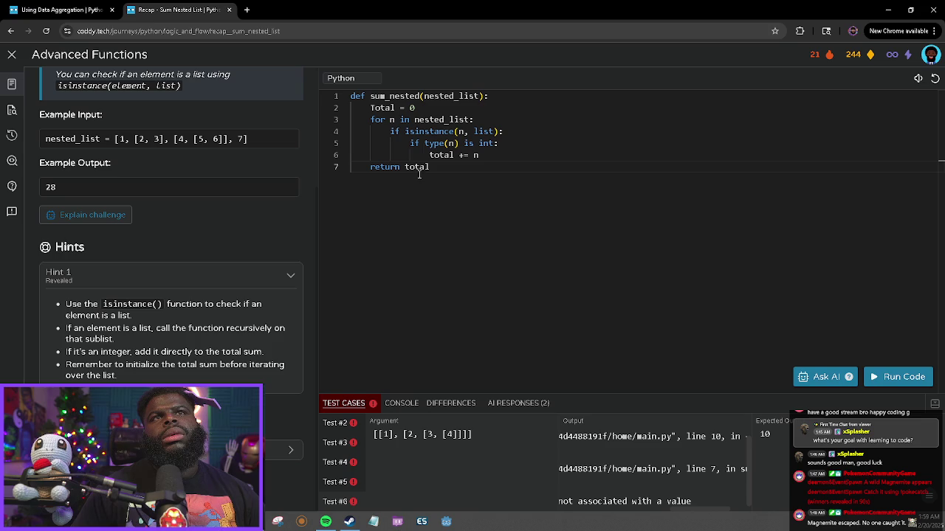
click(376, 105)
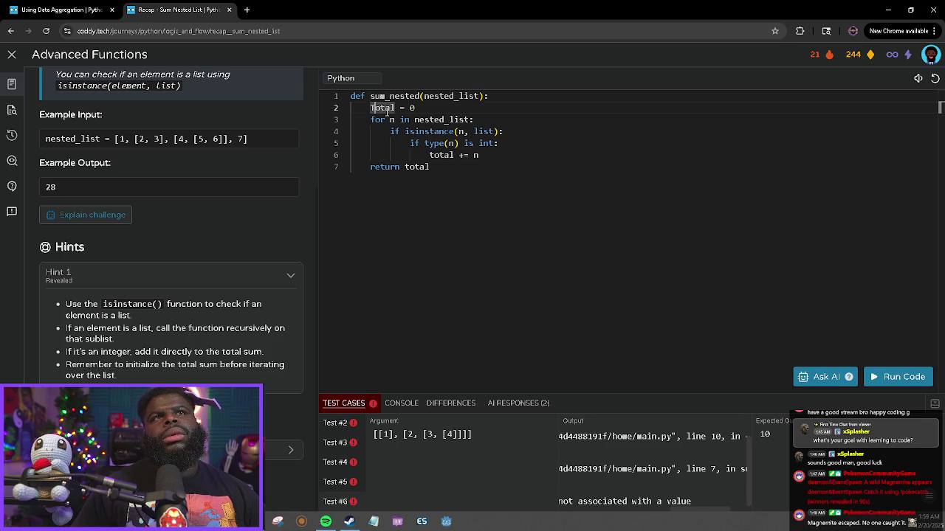
key(BackSpace)
text(t)
key(Escape)
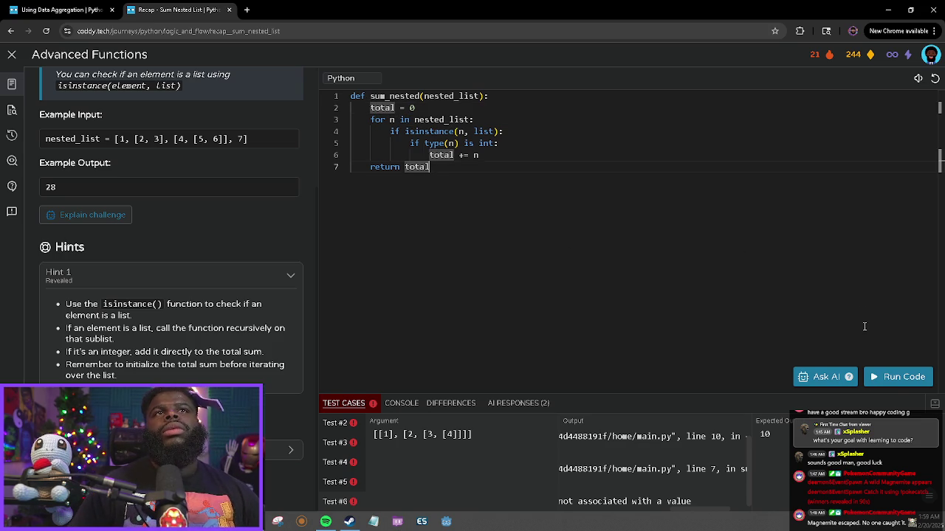
click(883, 376)
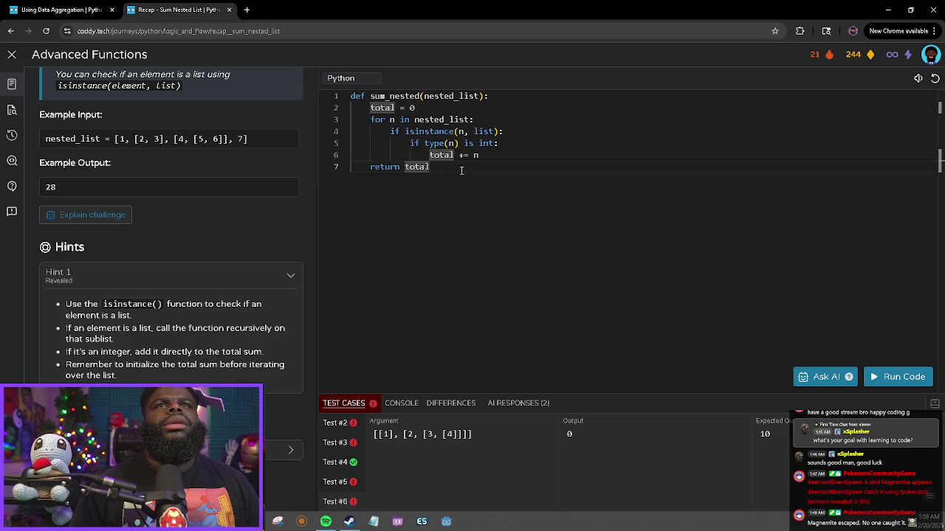
Select the returned total and bring up the AI's explanation of the solution.
key(Up)
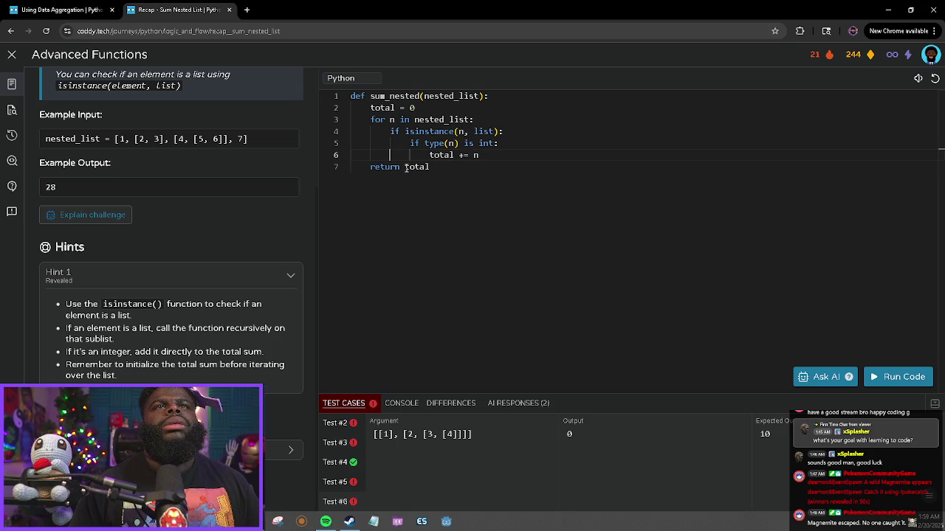
drag(405, 168, 434, 171)
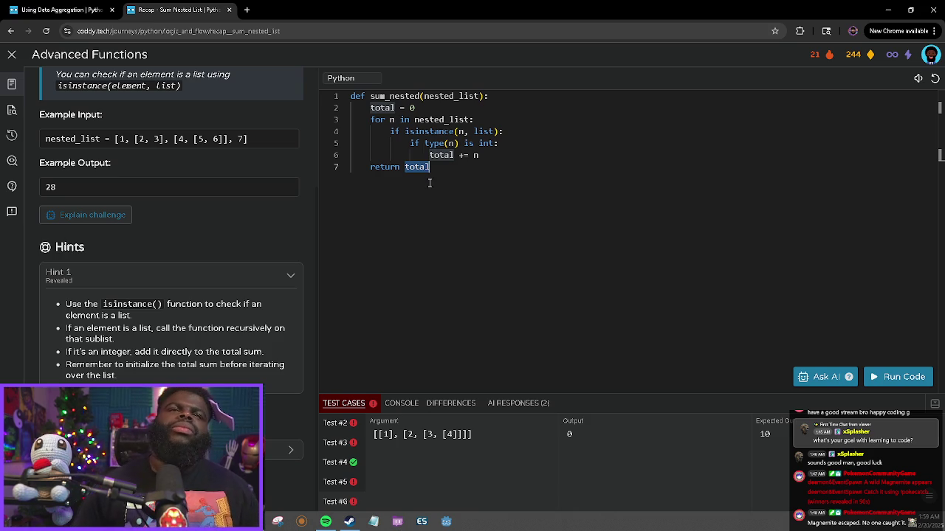
click(502, 405)
Scroll through the AI's step-by-step guide to the recursive sum_nested logic.
scroll(542, 462, down, 3)
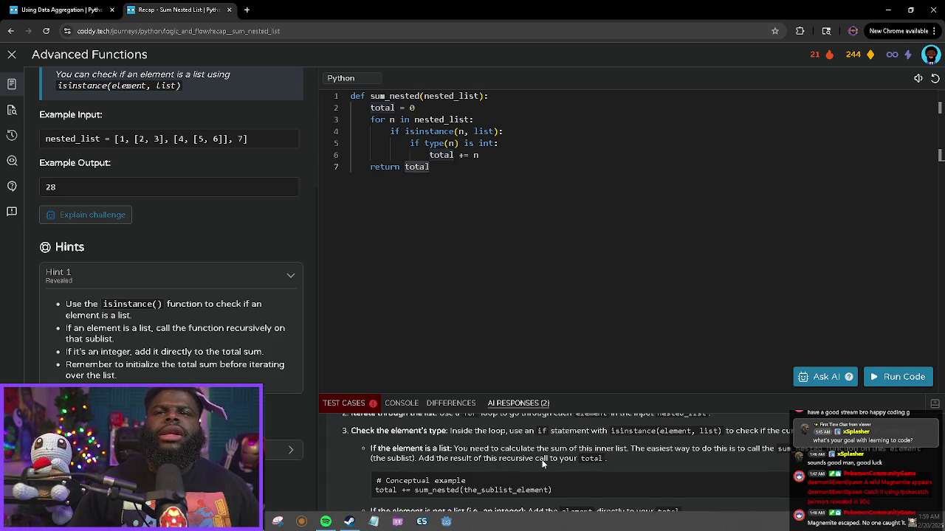
scroll(542, 465, down, 3)
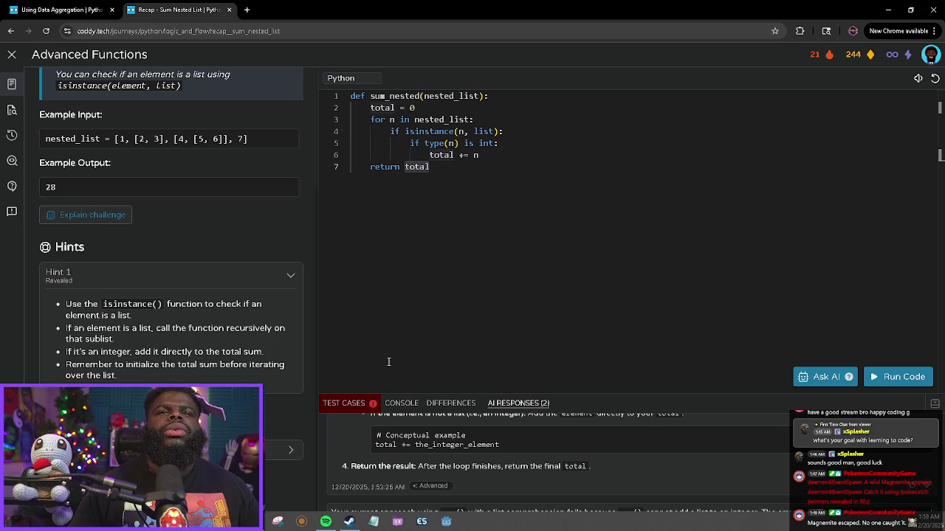
scroll(472, 465, up, 3)
scroll(480, 470, down, 3)
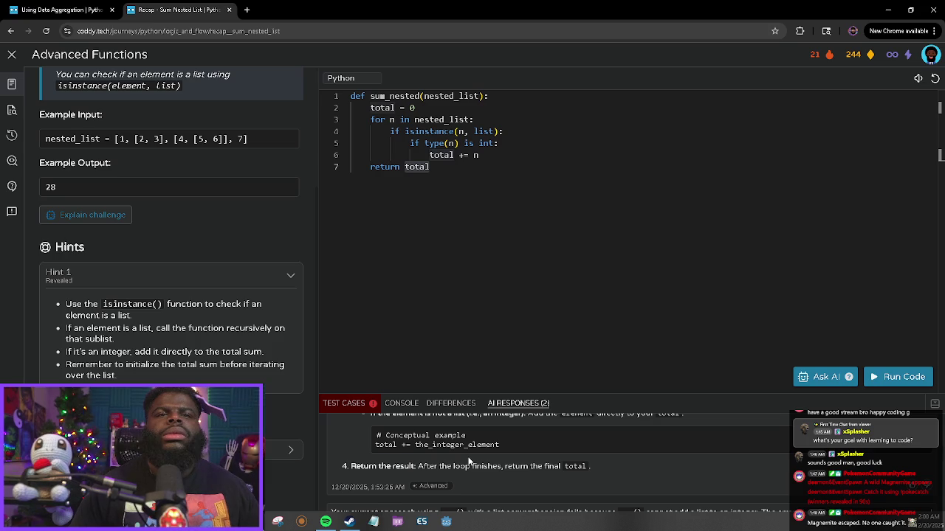
scroll(468, 461, up, 1)
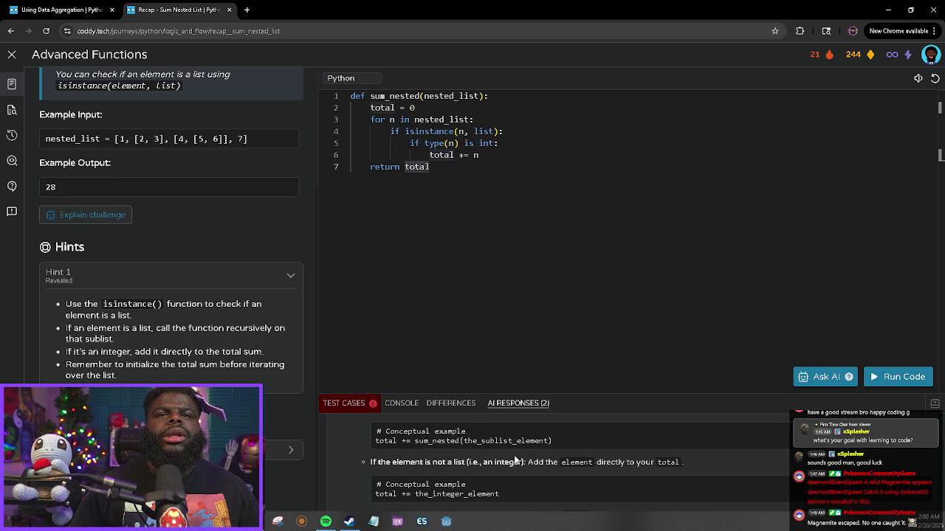
scroll(514, 456, up, 1)
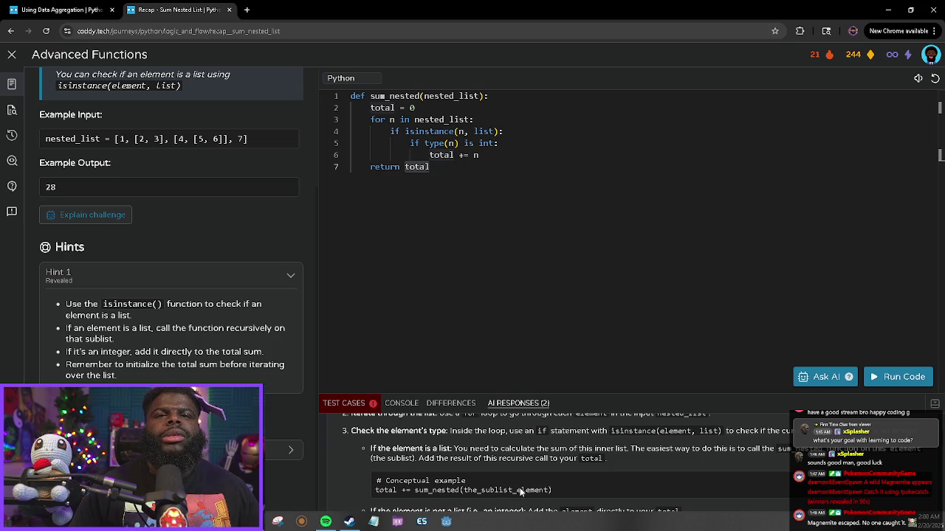
scroll(493, 457, up, 1)
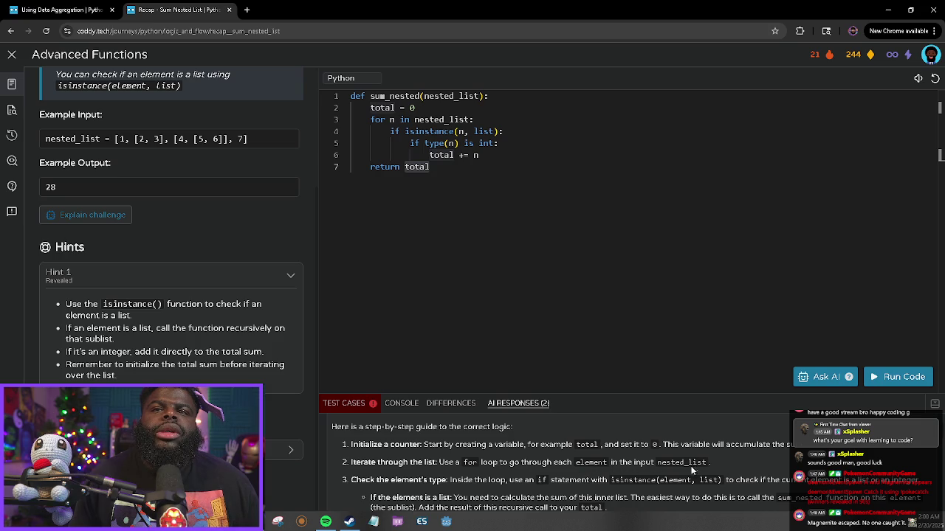
scroll(389, 480, down, 1)
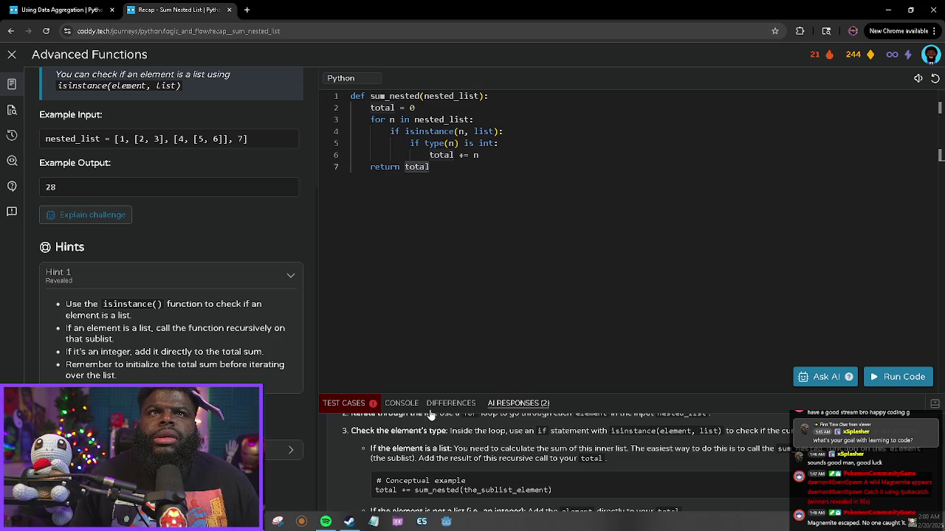
click(509, 134)
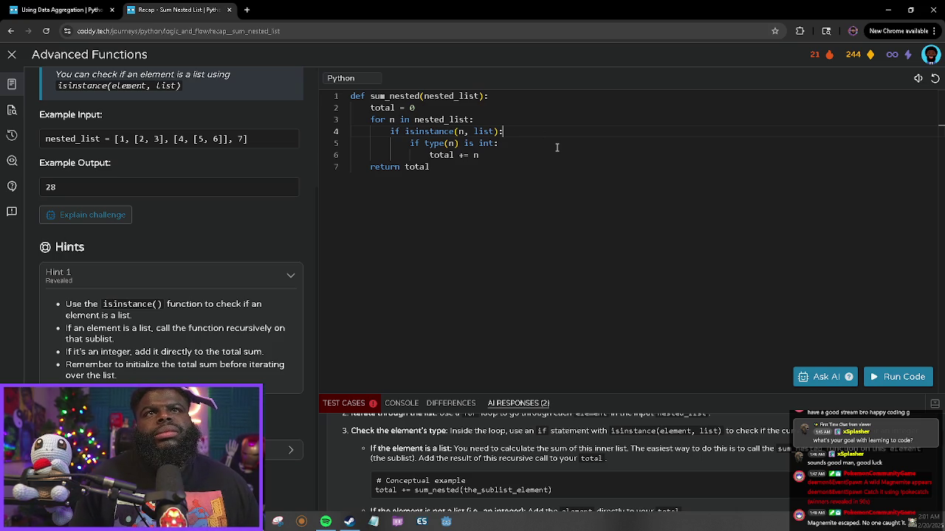
Add a recursive 'sum_nested(n)' call inside the list branch.
key(Return)
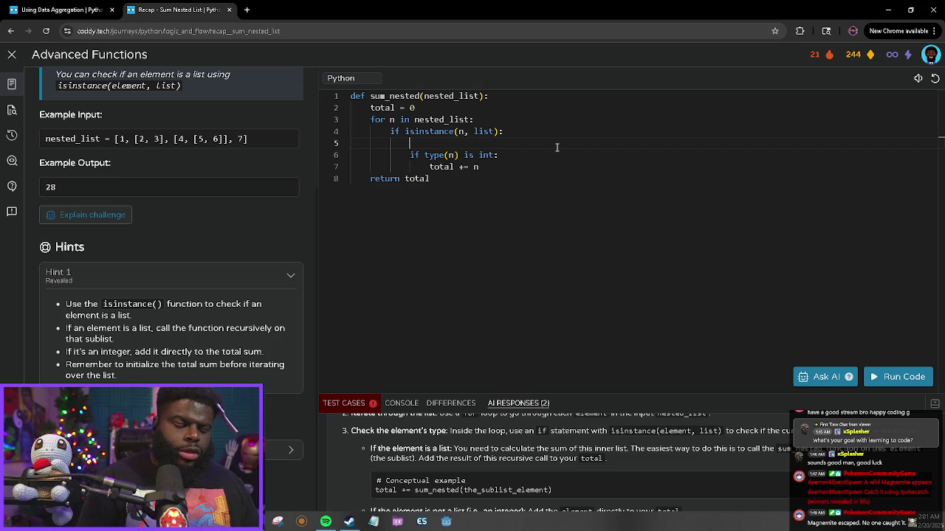
text(sum)
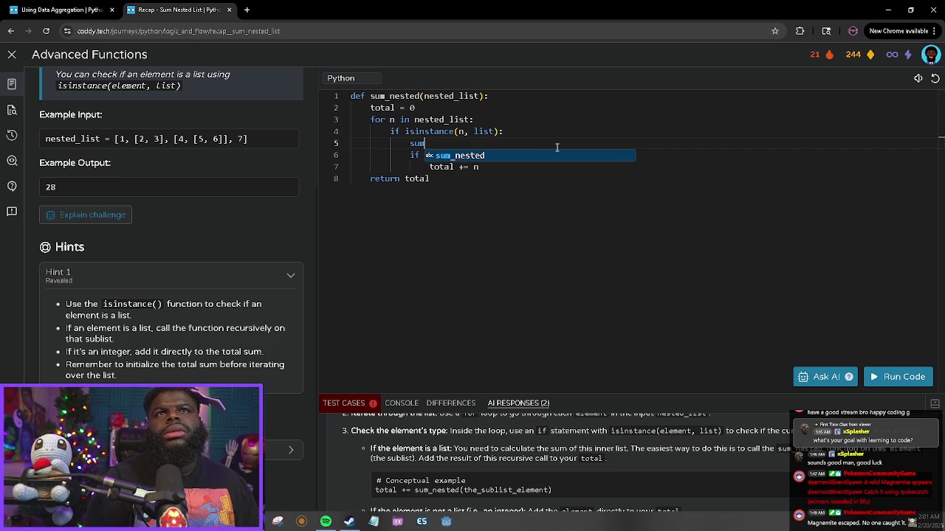
key(Tab)
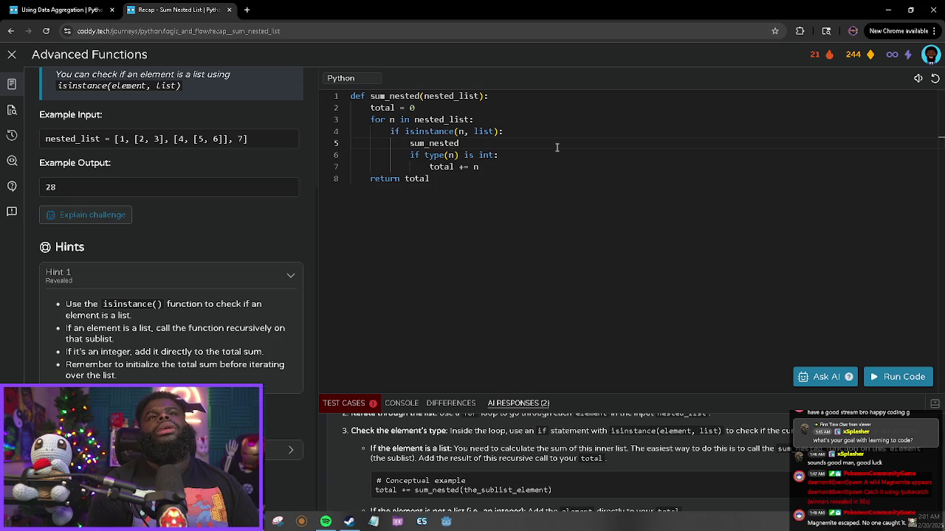
text(()
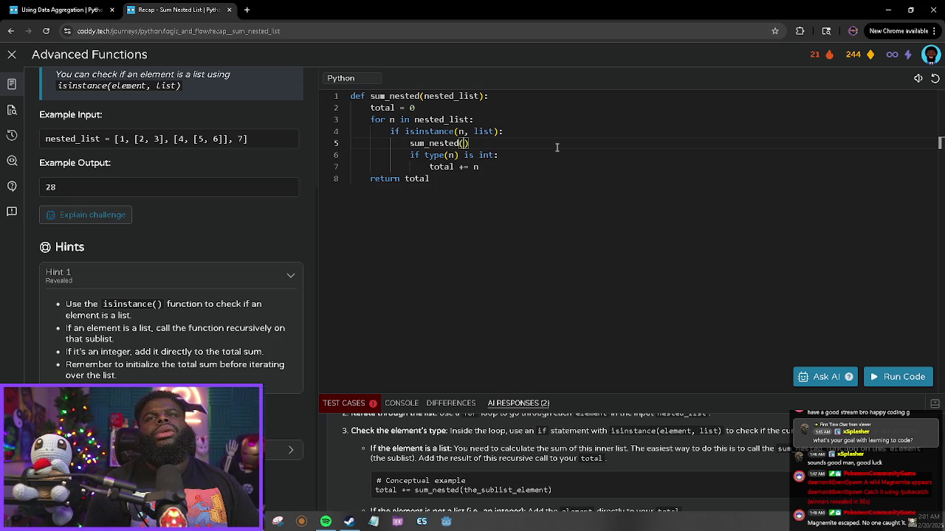
text(n)
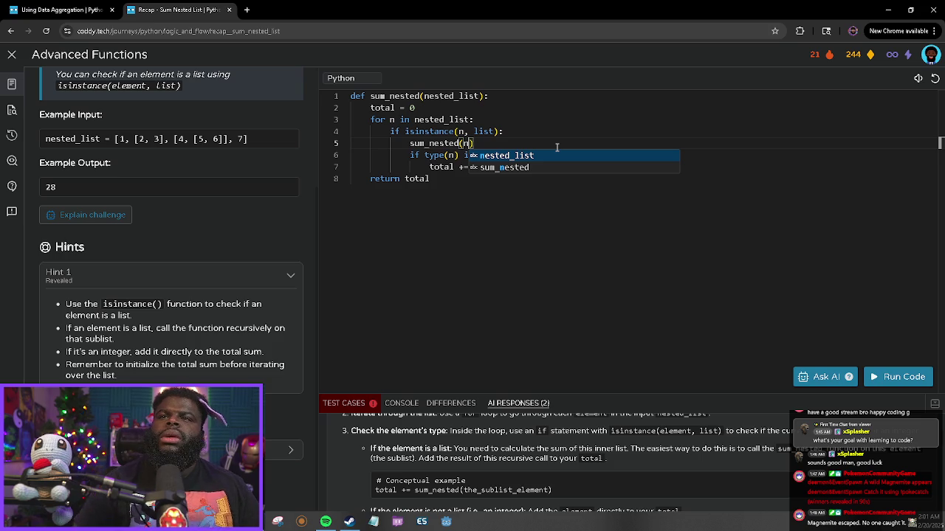
click(492, 210)
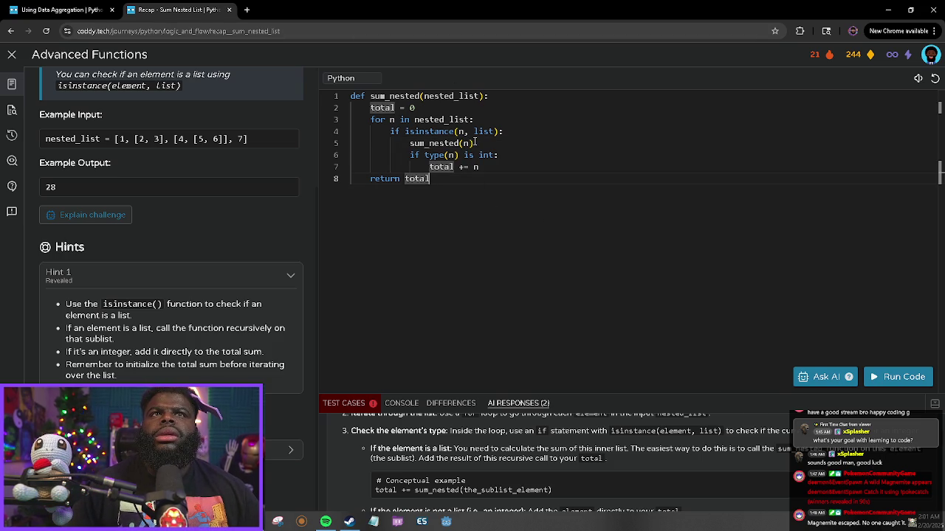
Dedent the 'if type(n) is int:' check to loop level.
click(409, 157)
key(Up)
key(End)
click(410, 155)
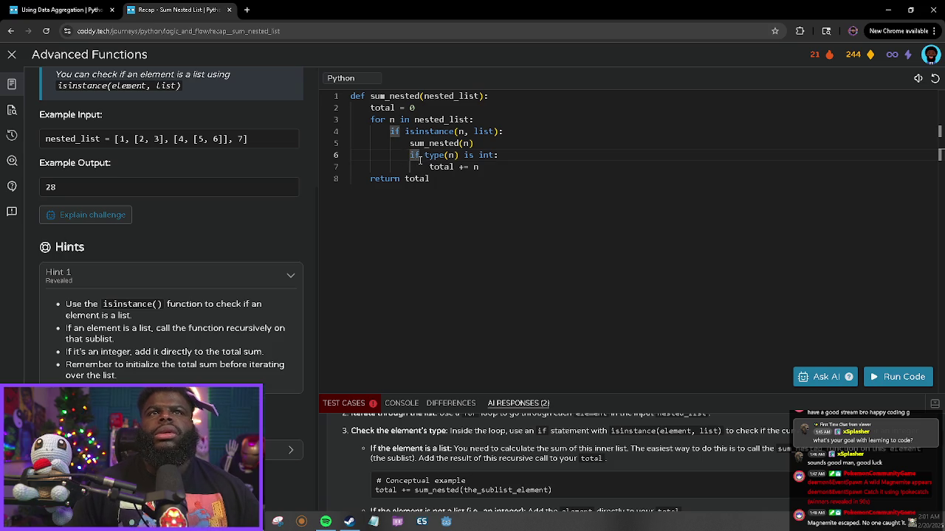
key(BackSpace)
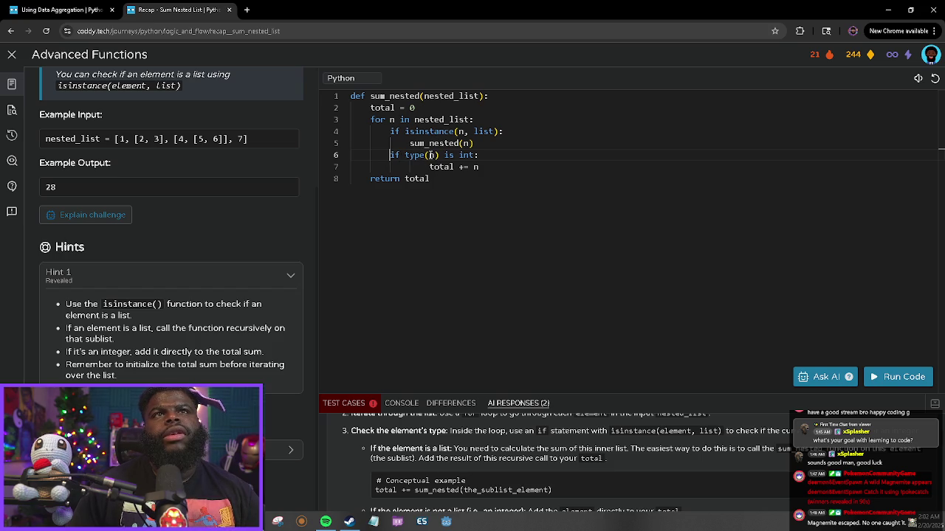
Replace the integer condition with 'isinstance(n, int)' and rerun the tests.
drag(404, 155, 476, 156)
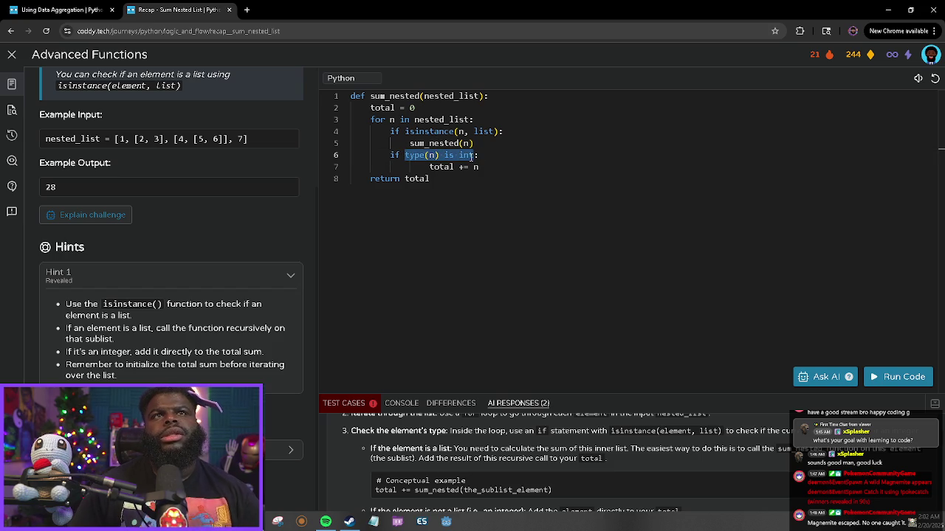
text(isi:)
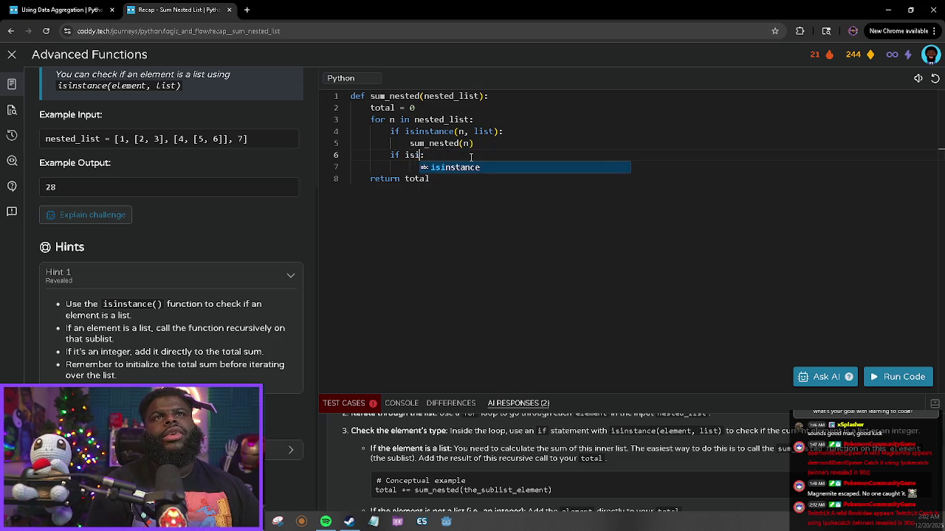
key(Tab)
text((n, int)
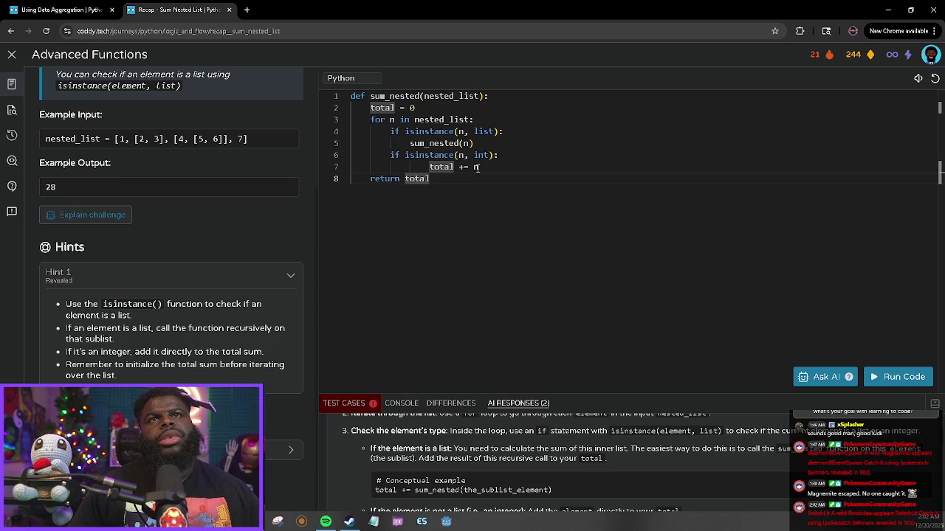
click(910, 375)
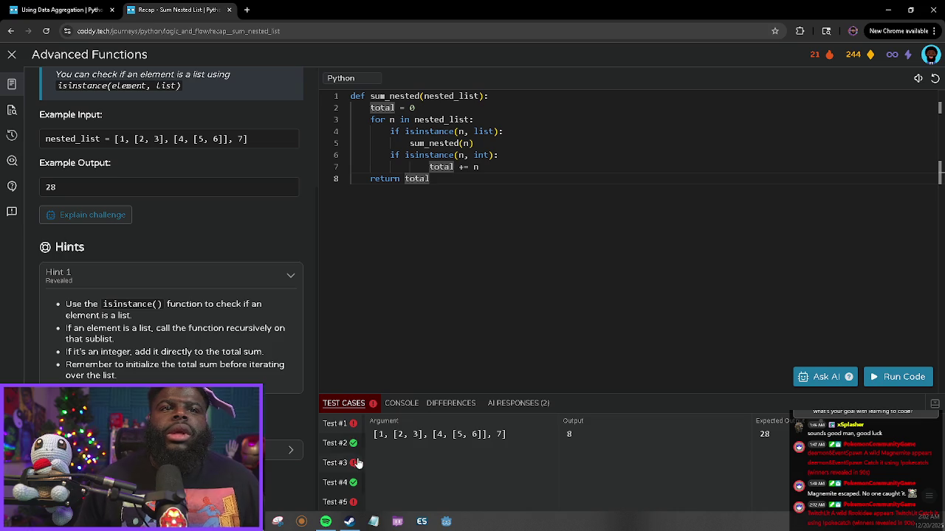
click(338, 442)
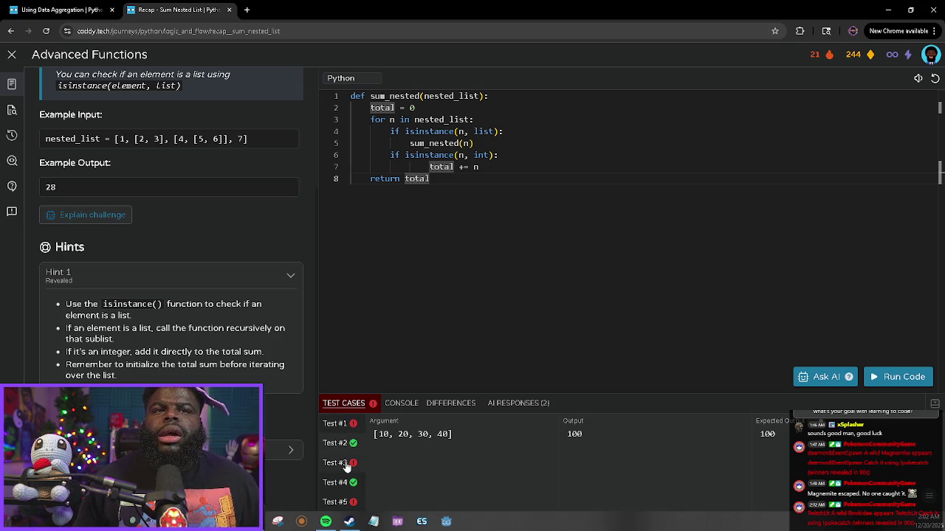
click(346, 468)
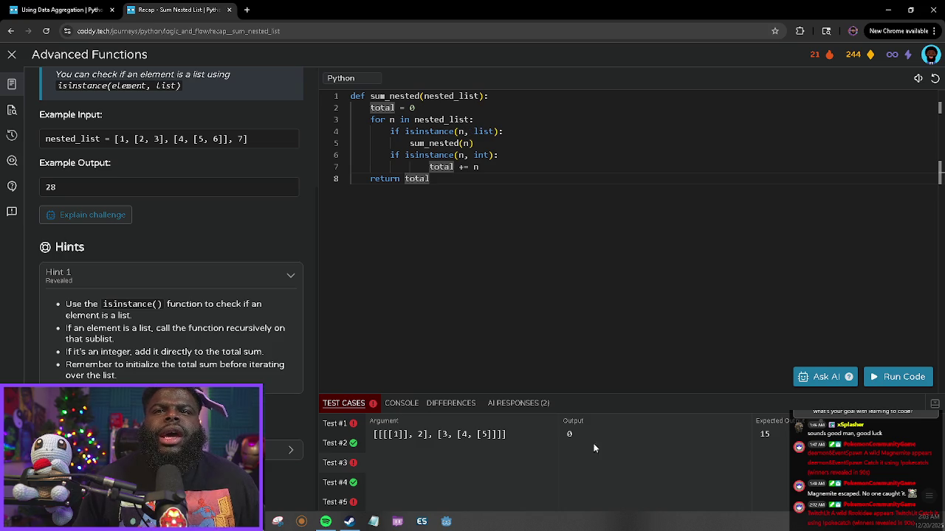
click(344, 425)
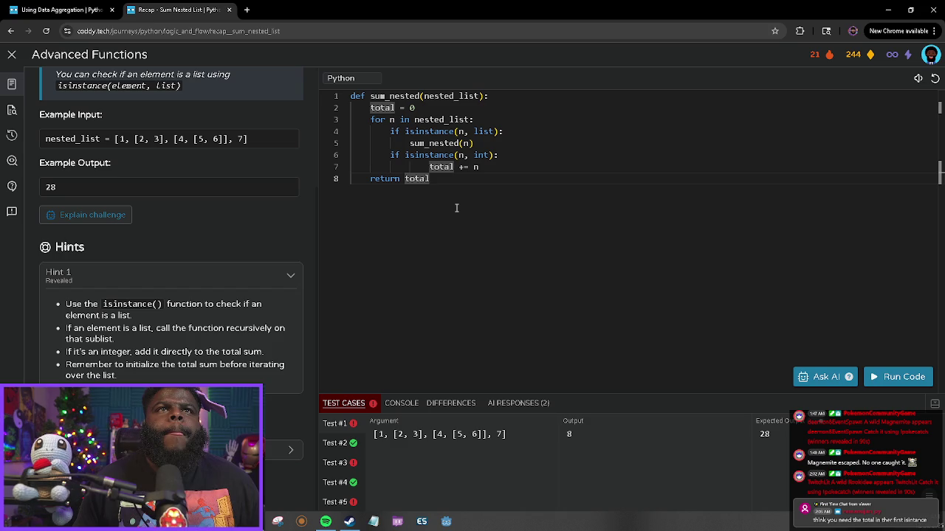
mouse_move(422, 108)
mouse_down()
mouse_move(356, 108)
mouse_move(370, 108)
mouse_up()
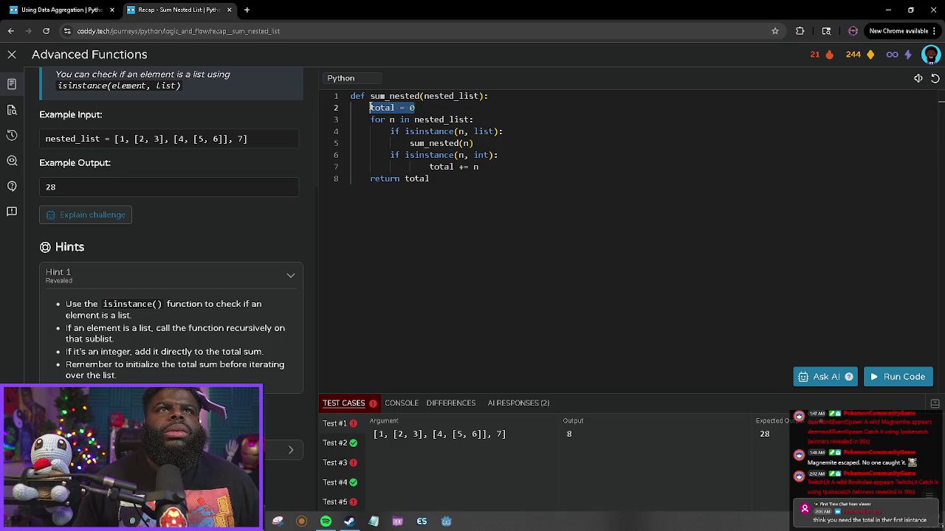
click(424, 189)
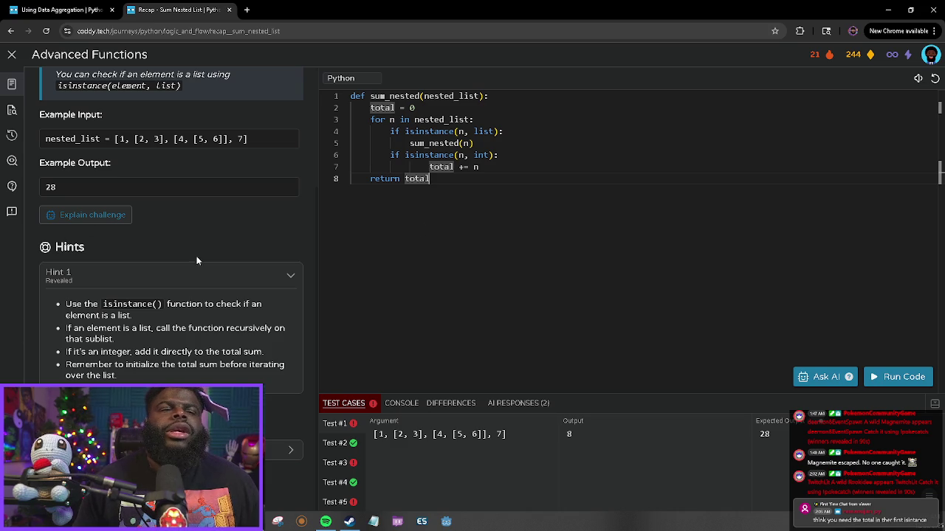
click(398, 142)
double_click(483, 131)
click(508, 142)
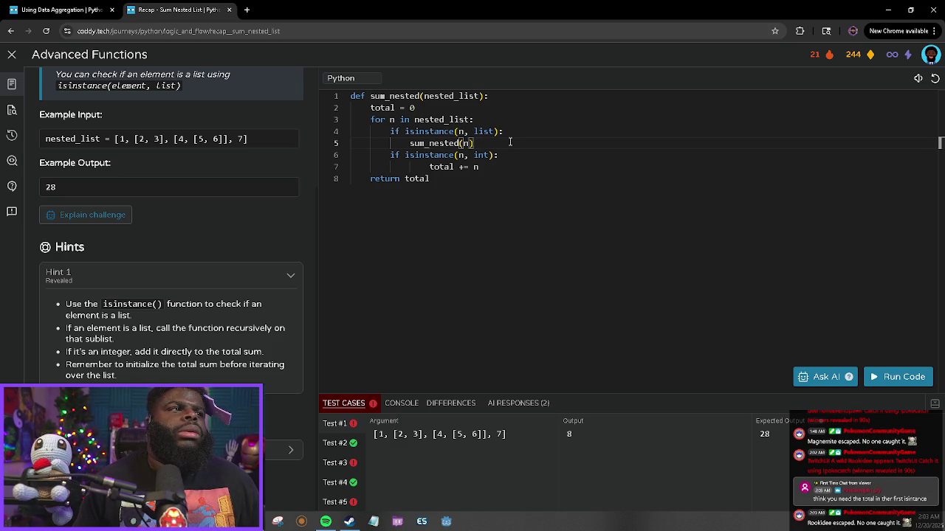
drag(410, 143, 428, 143)
click(430, 179)
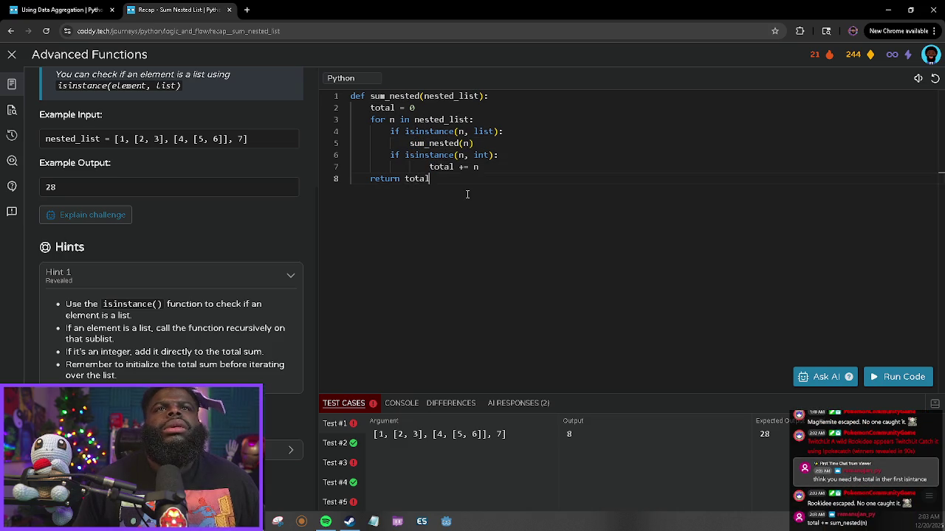
click(476, 143)
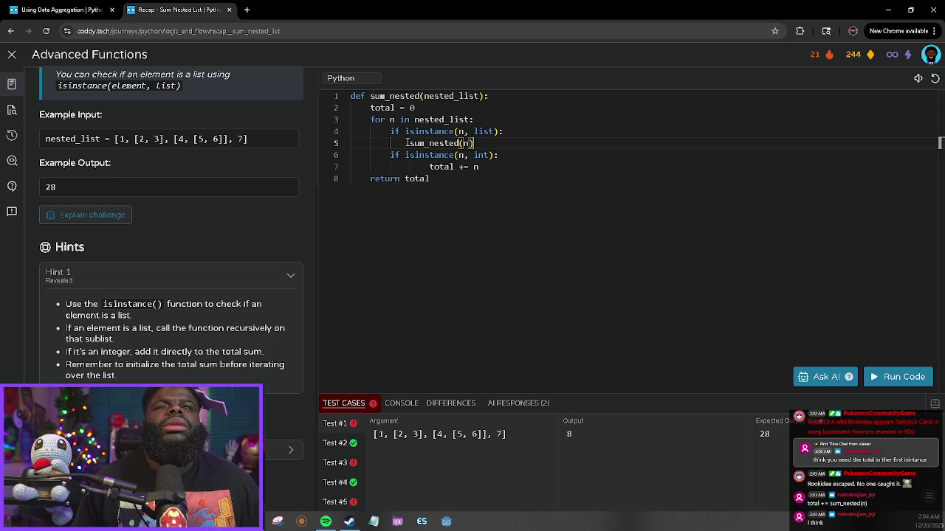
Change line 5 to 'total += sum_nested(n)', run the tests (Test #1 outputs 28), and dismiss Lesson Complete.
click(408, 143)
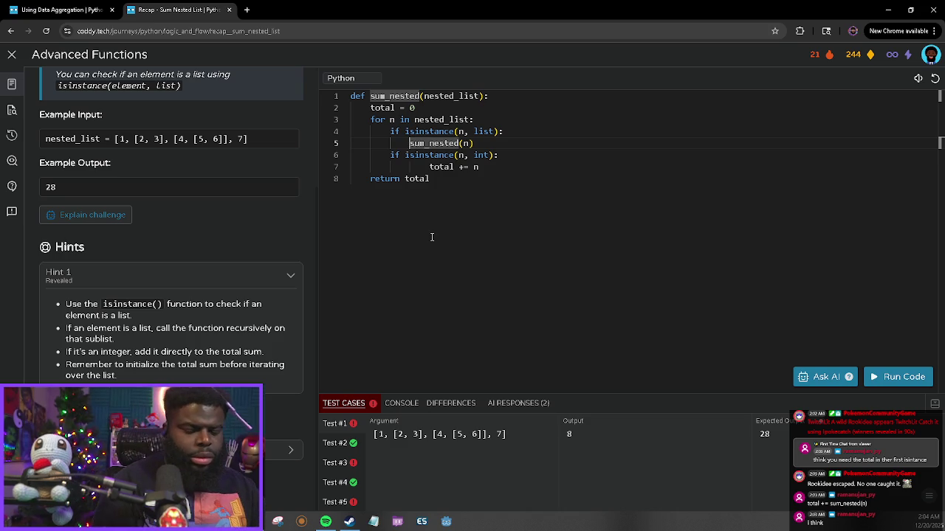
text(total )
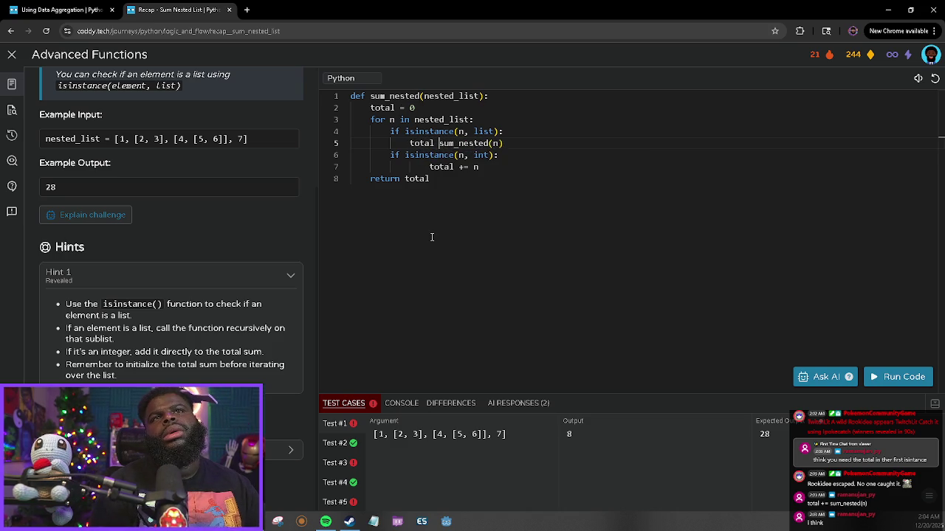
text(+=)
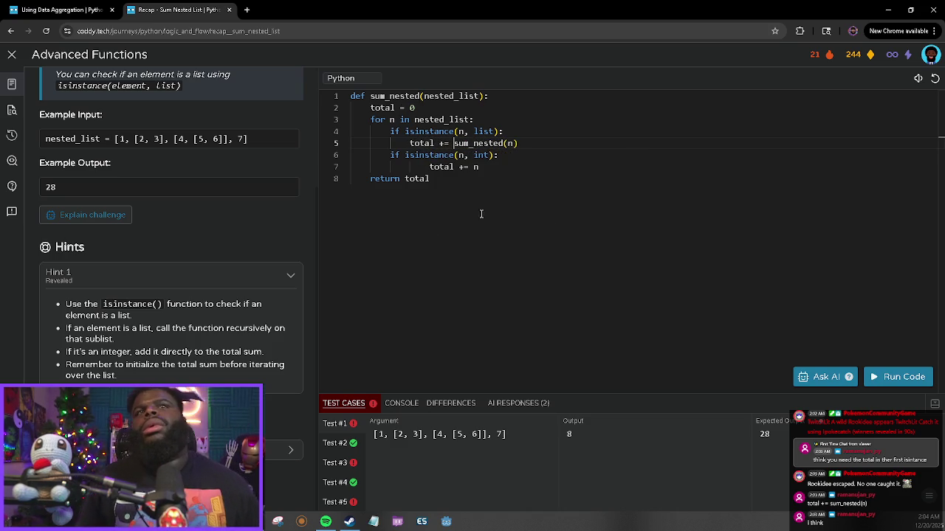
click(873, 378)
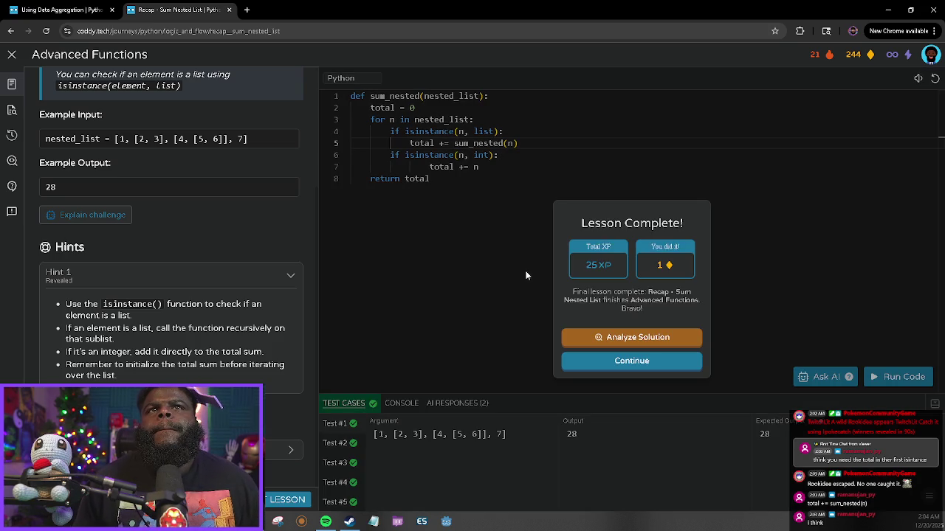
click(422, 274)
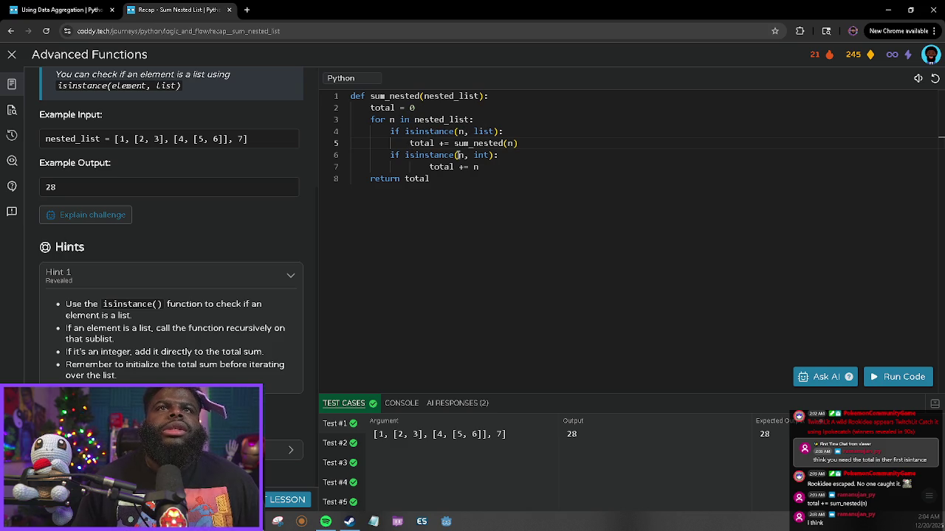
click(391, 143)
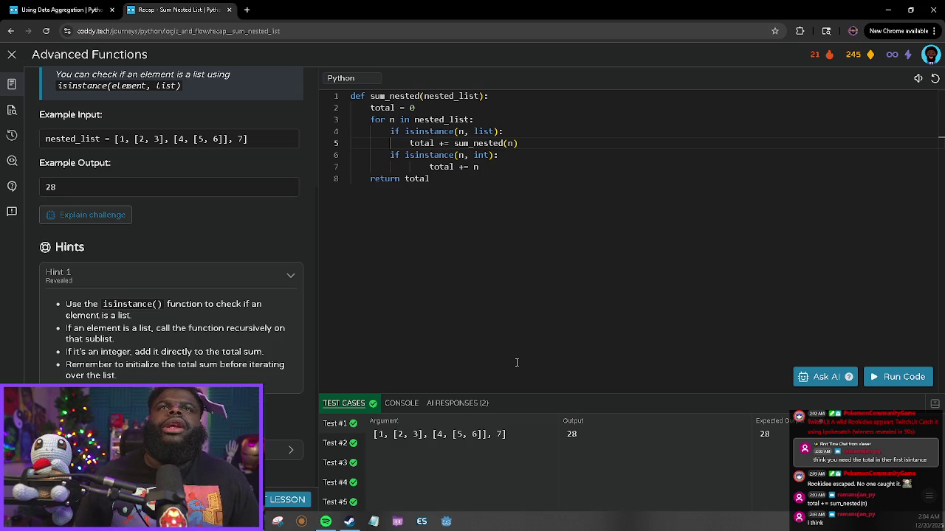
right_click(467, 179)
click(436, 231)
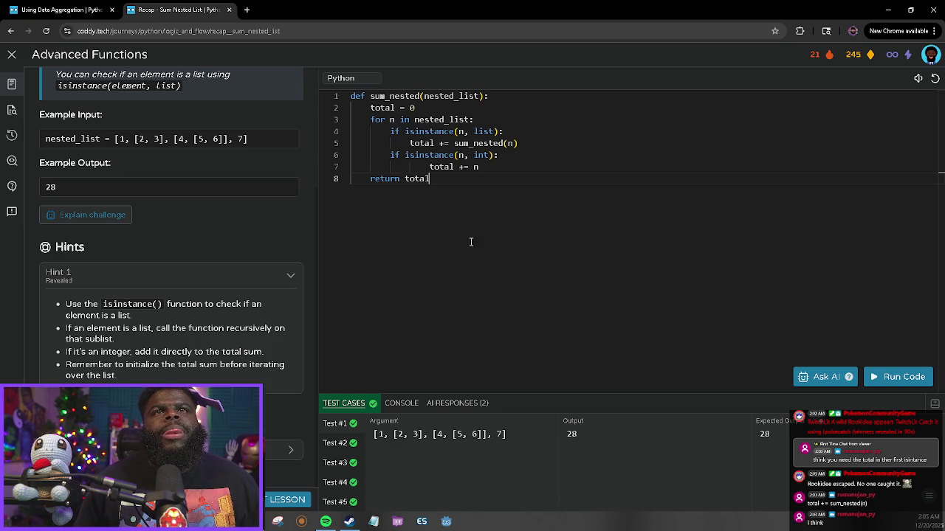
click(277, 502)
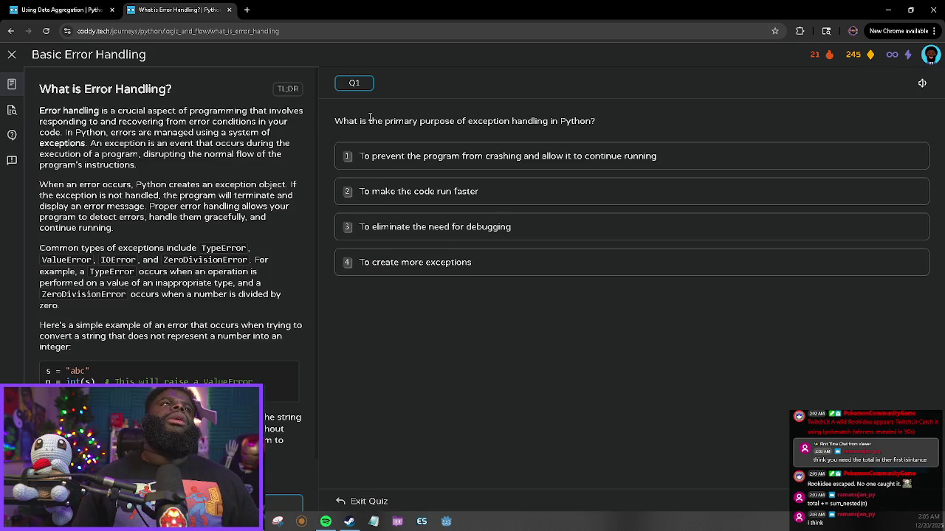
Leave the quiz, scroll the journey map, and open the completed What is Error Handling? lesson.
click(11, 57)
scroll(500, 303, up, 3)
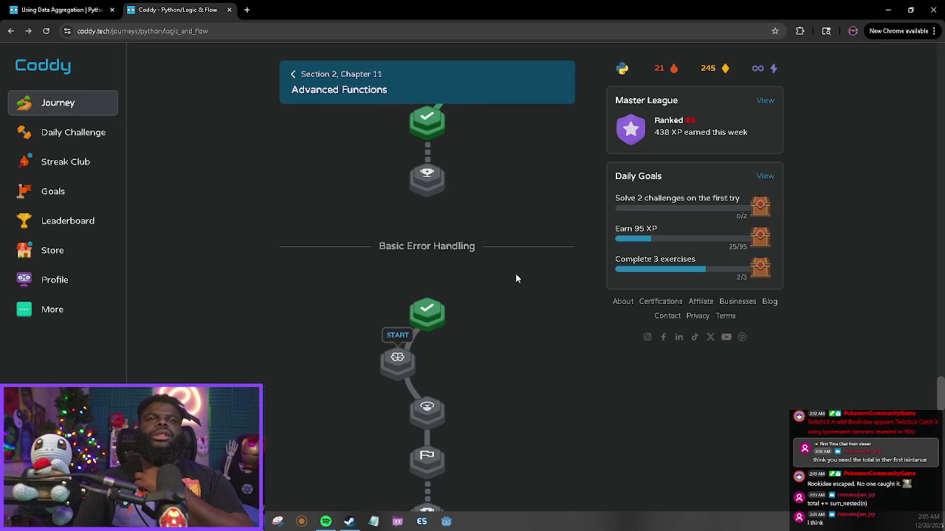
scroll(520, 346, down, 15)
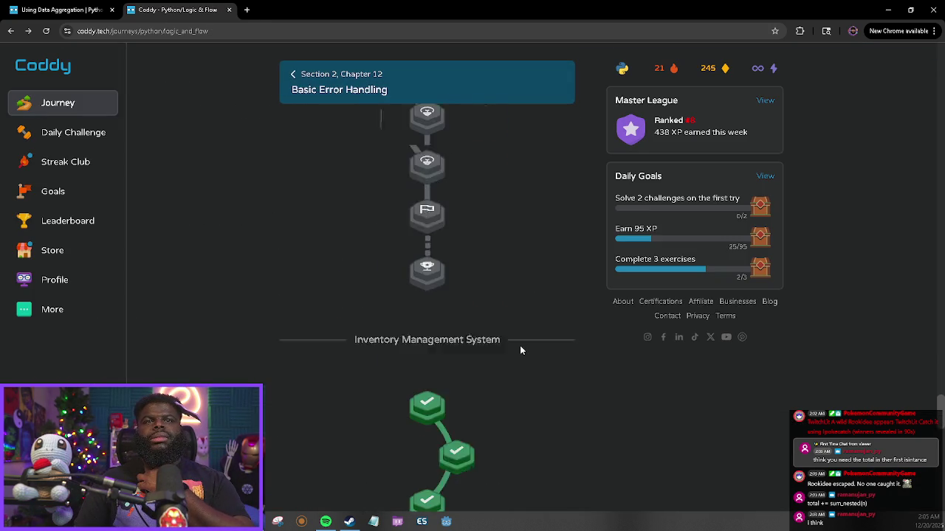
scroll(520, 351, down, 9)
scroll(520, 351, up, 5)
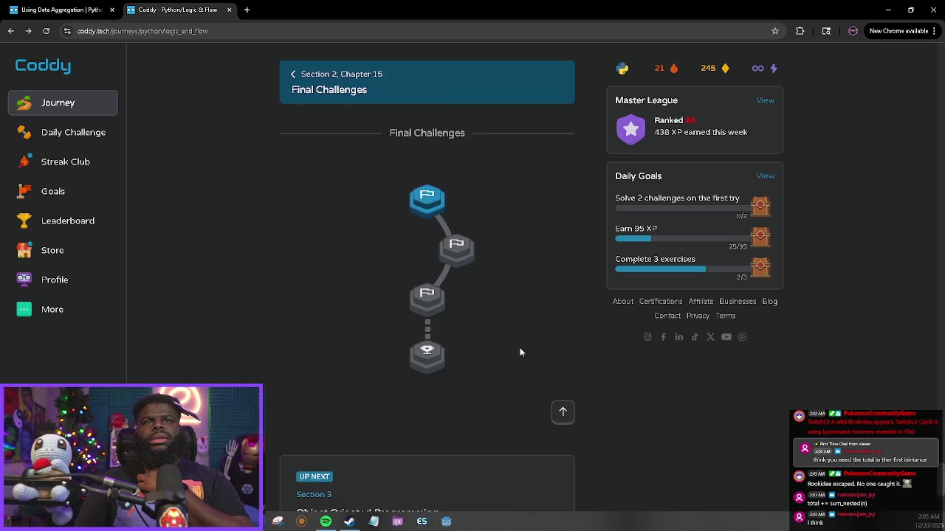
scroll(519, 352, up, 12)
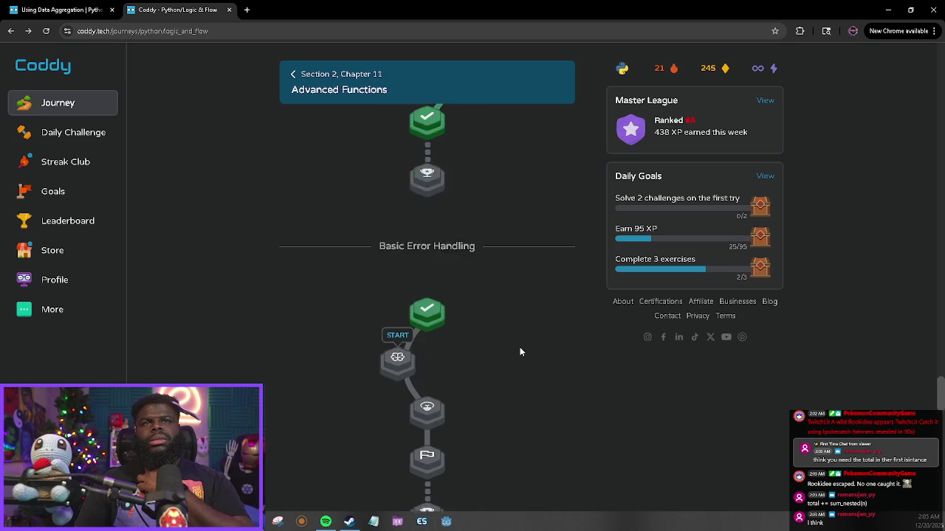
scroll(379, 372, down, 15)
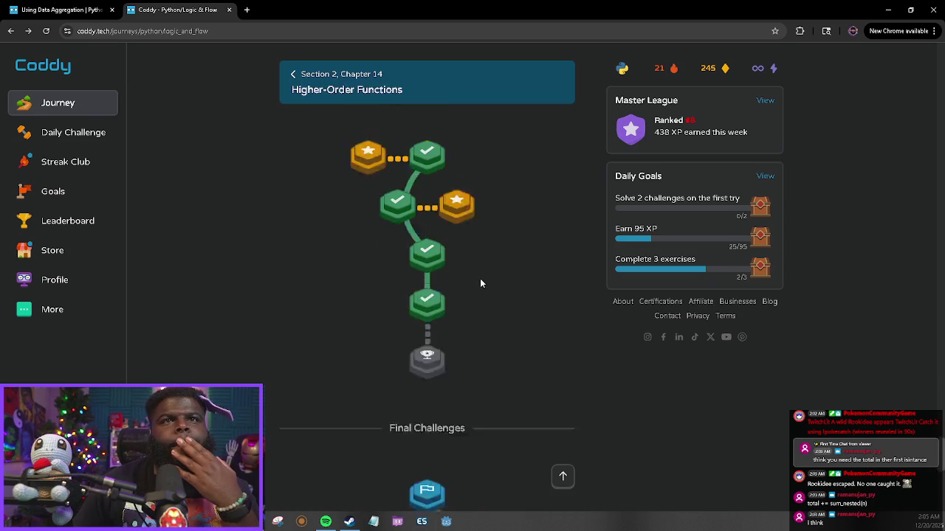
scroll(451, 295, up, 15)
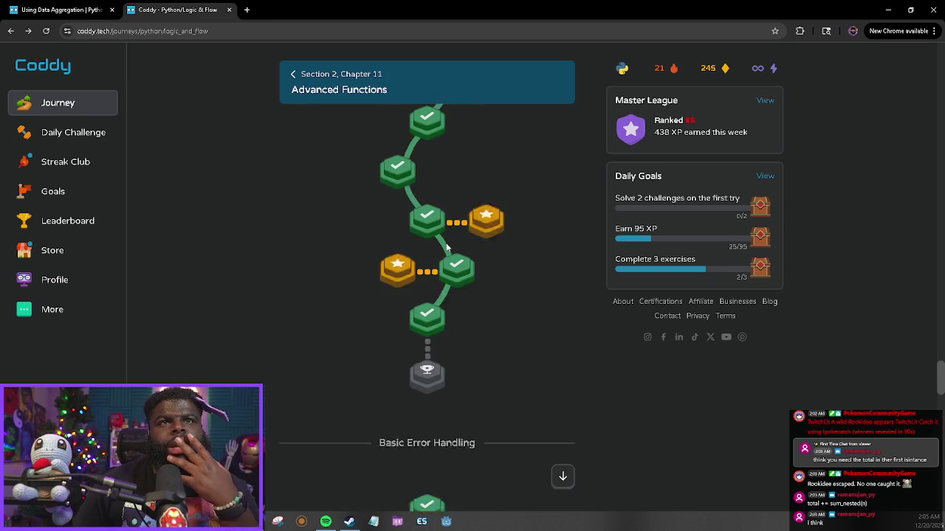
scroll(451, 253, down, 3)
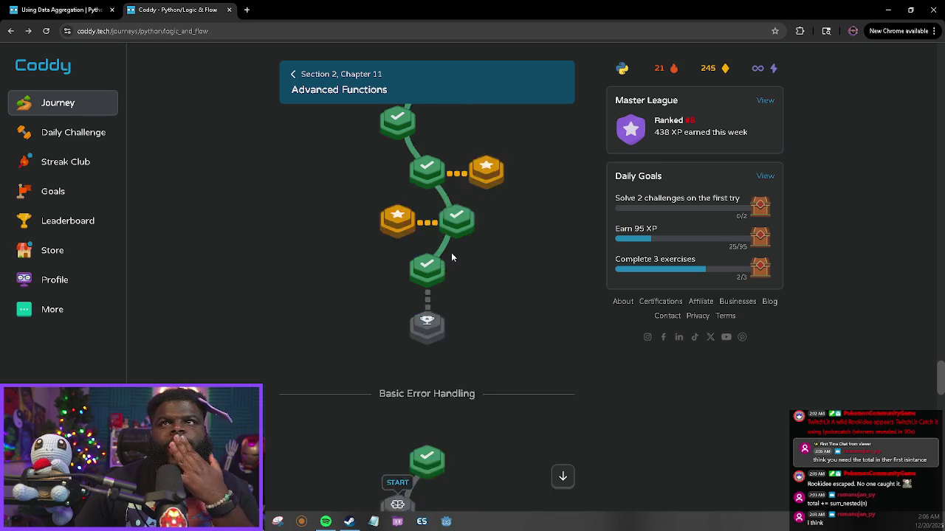
click(431, 317)
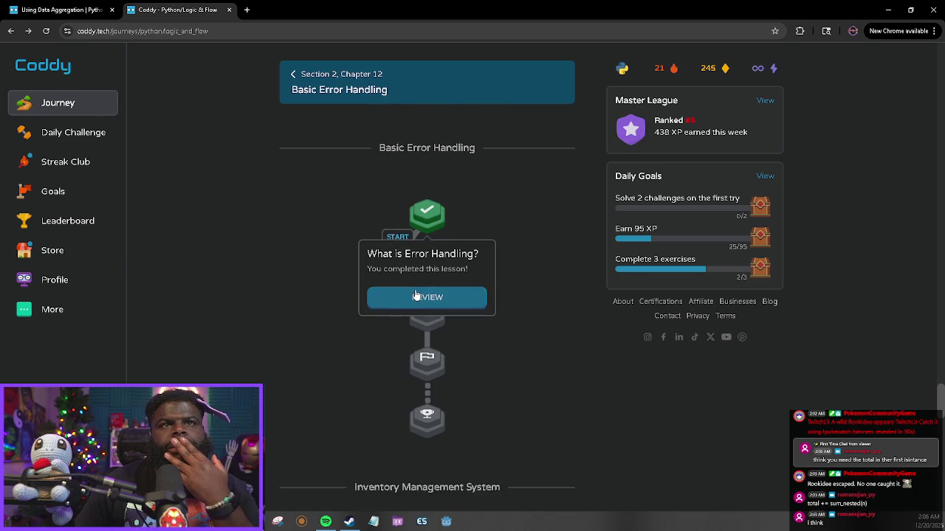
click(414, 295)
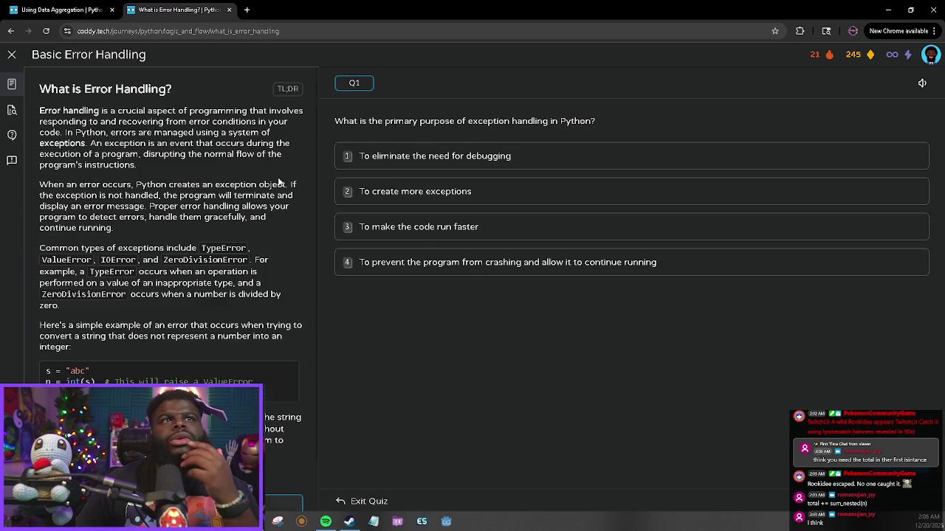
scroll(214, 251, down, 1)
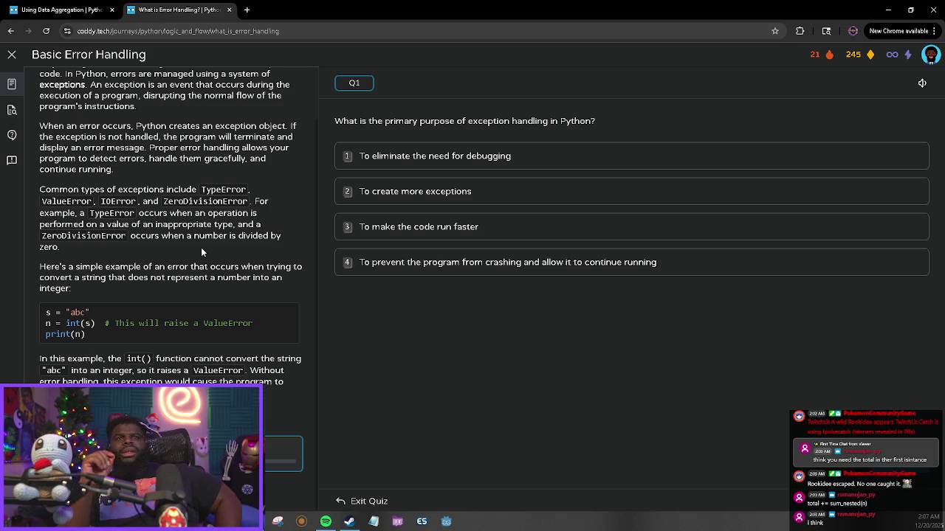
click(10, 30)
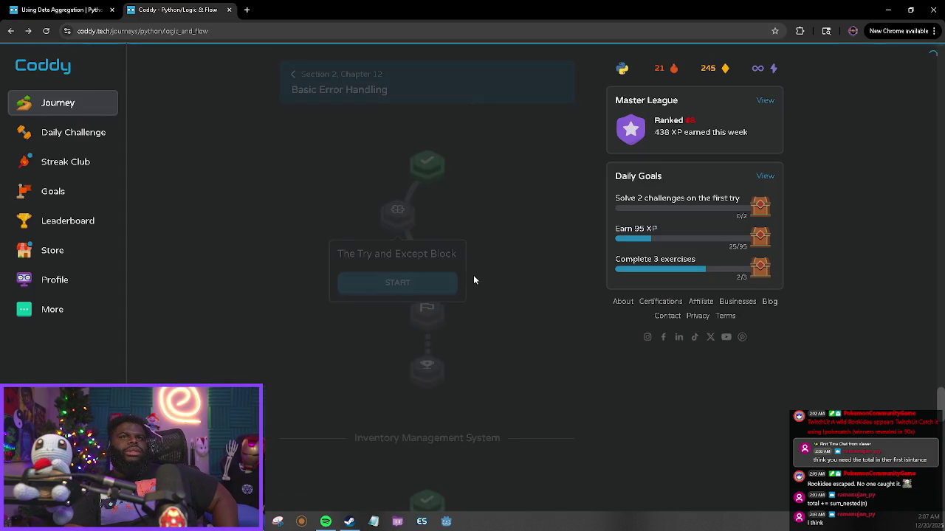
click(443, 297)
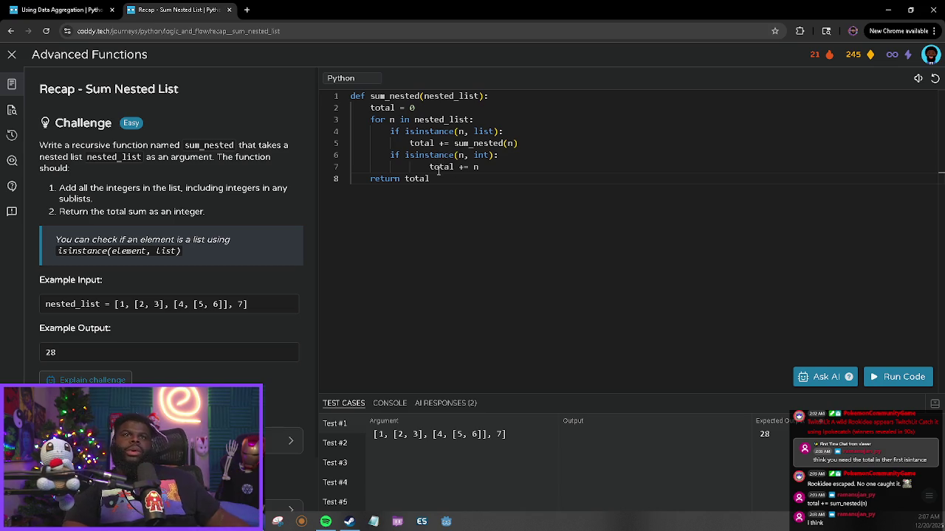
drag(424, 167, 484, 178)
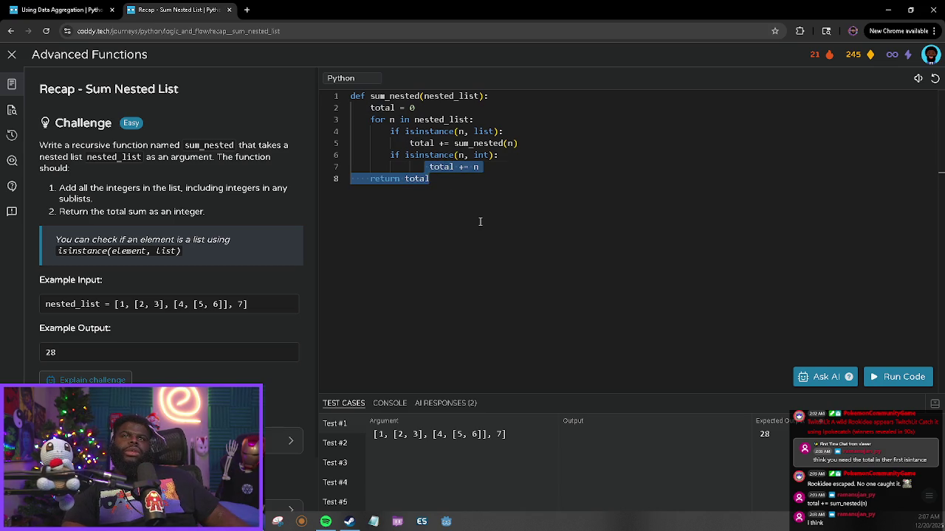
click(448, 188)
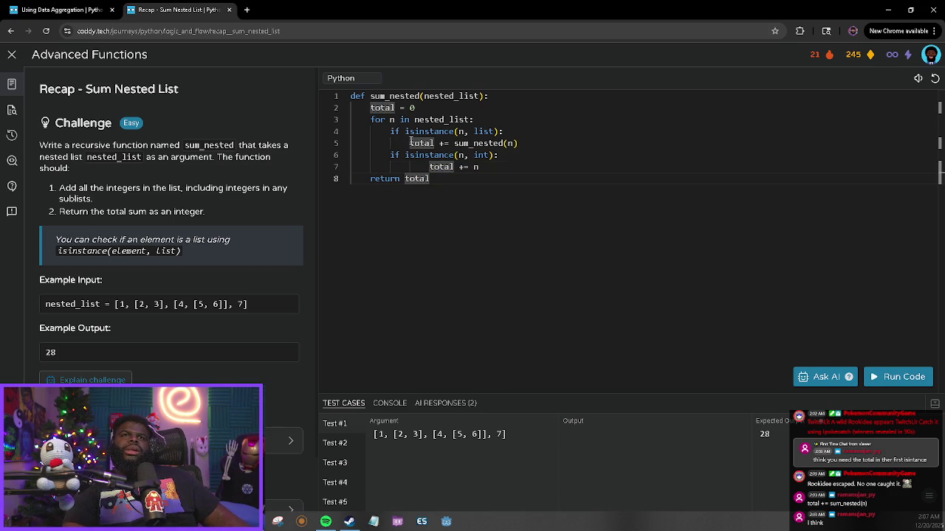
click(552, 142)
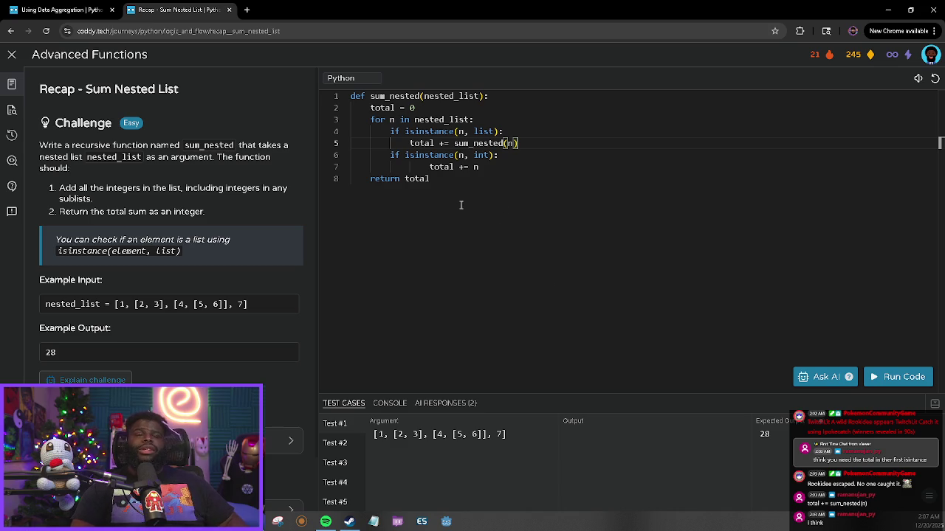
click(46, 62)
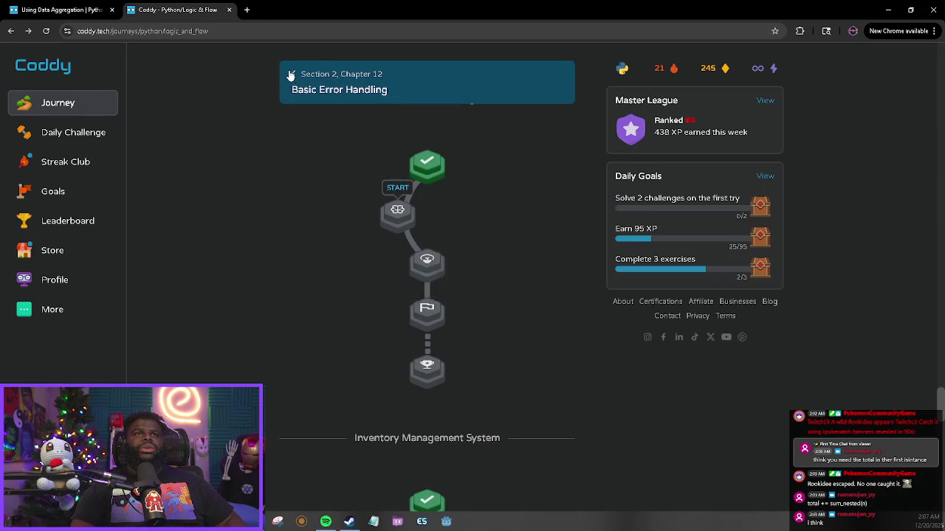
Jump from the course sections list to Section 3, Object Oriented Programming.
click(291, 75)
scroll(217, 251, down, 1)
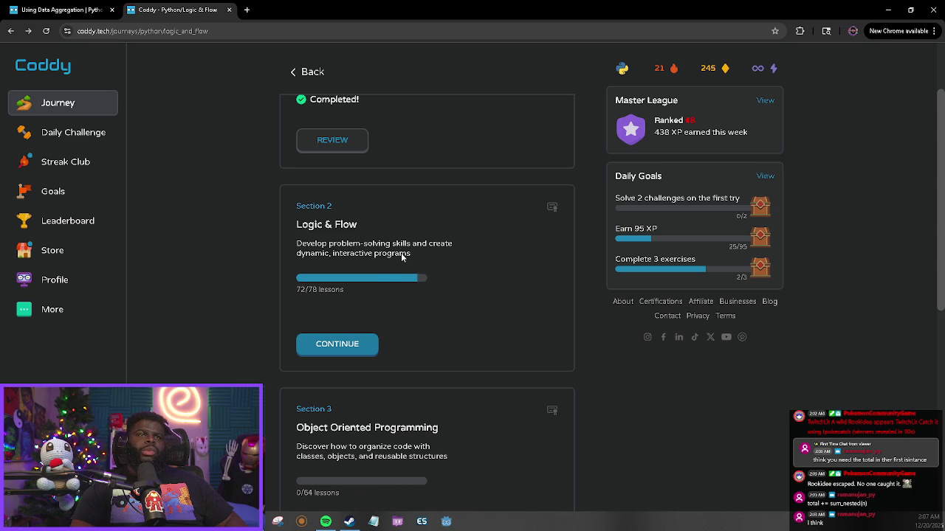
scroll(337, 316, down, 2)
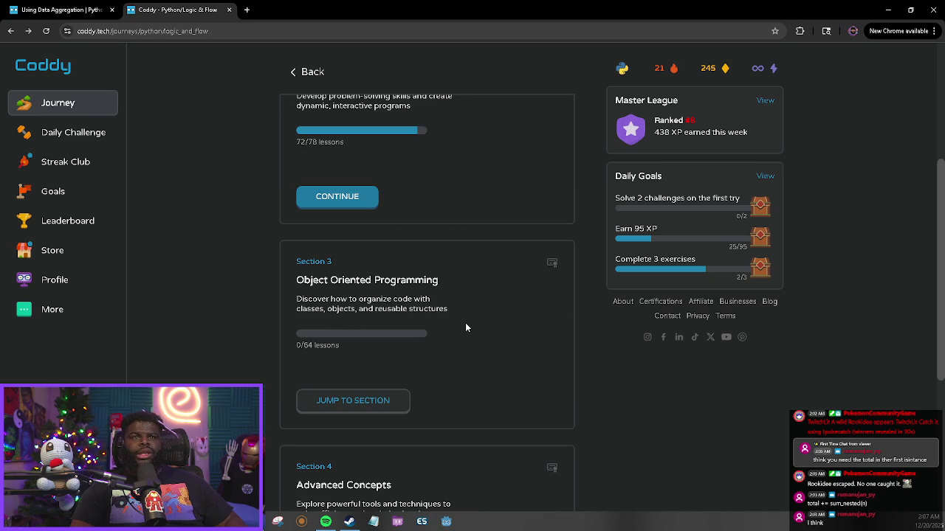
click(353, 402)
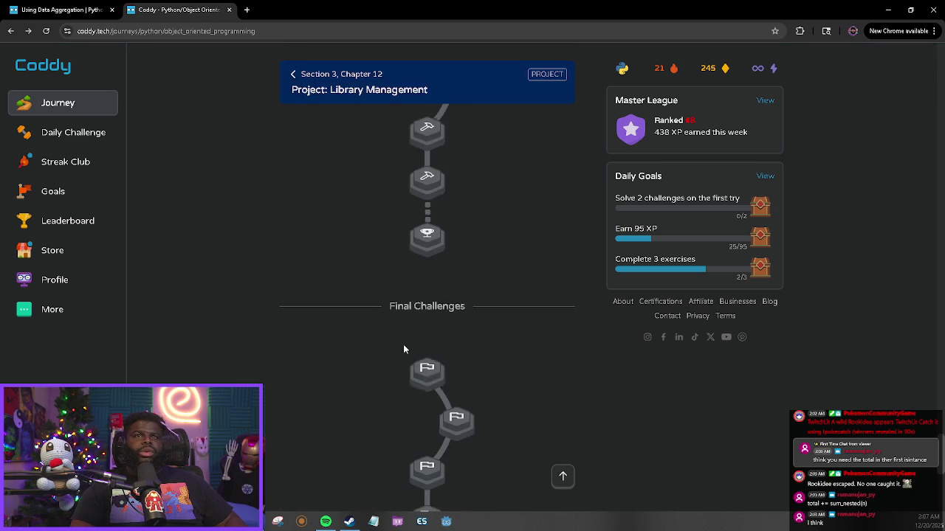
Scroll the OOP journey map around Chapter 1: Fundamentals of OOP.
scroll(385, 341, up, 20)
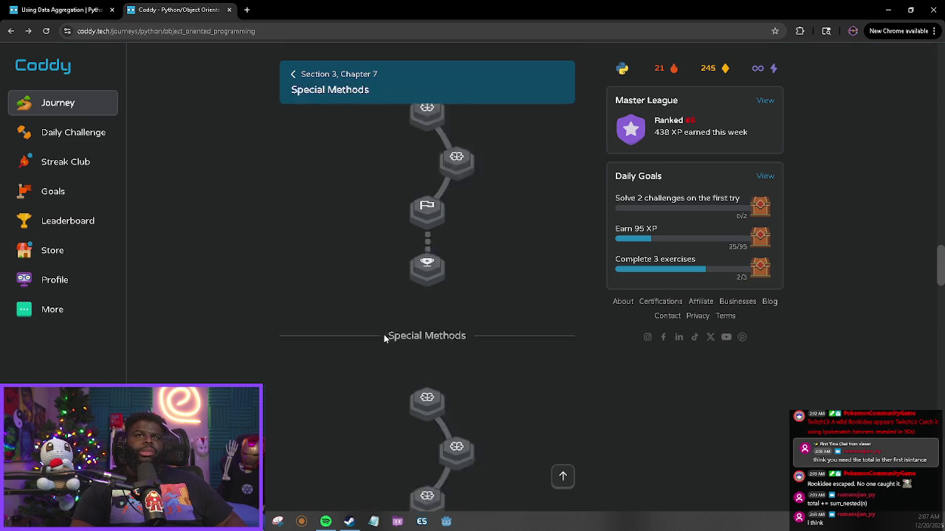
scroll(381, 331, up, 12)
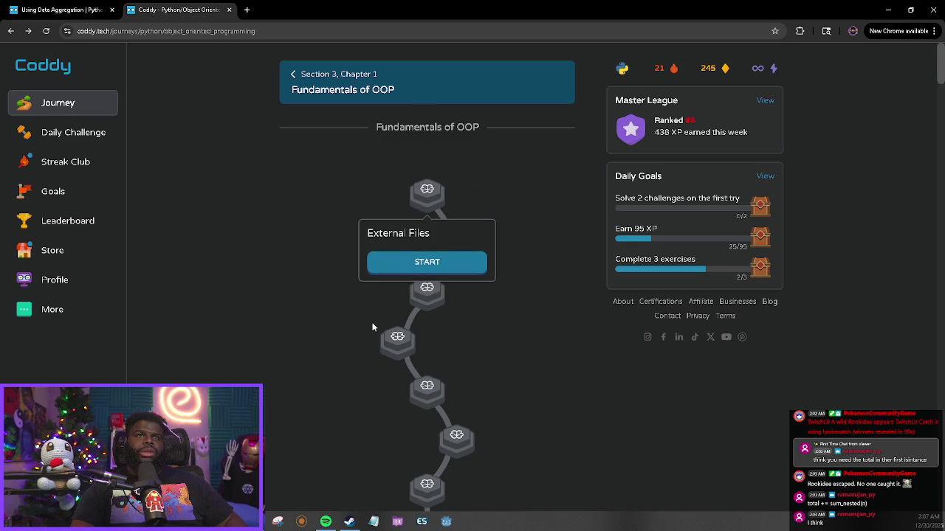
scroll(372, 323, down, 12)
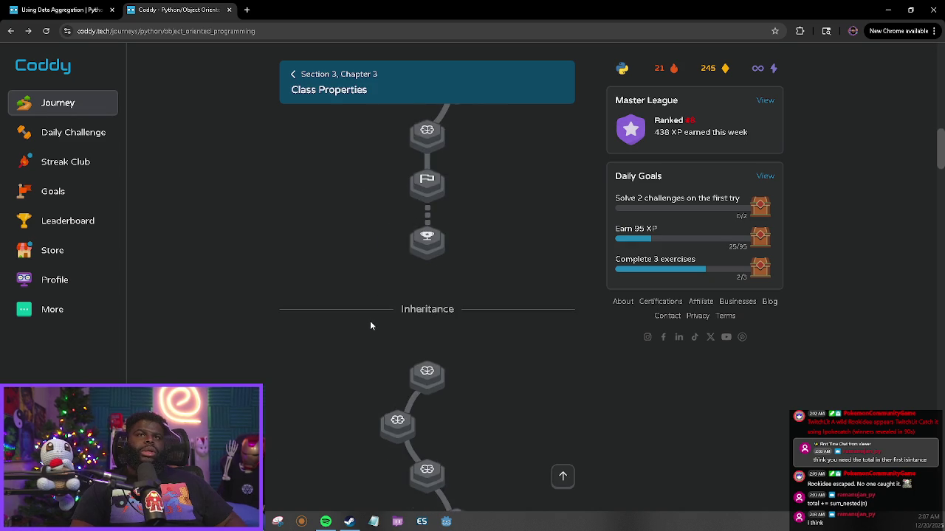
scroll(370, 320, up, 10)
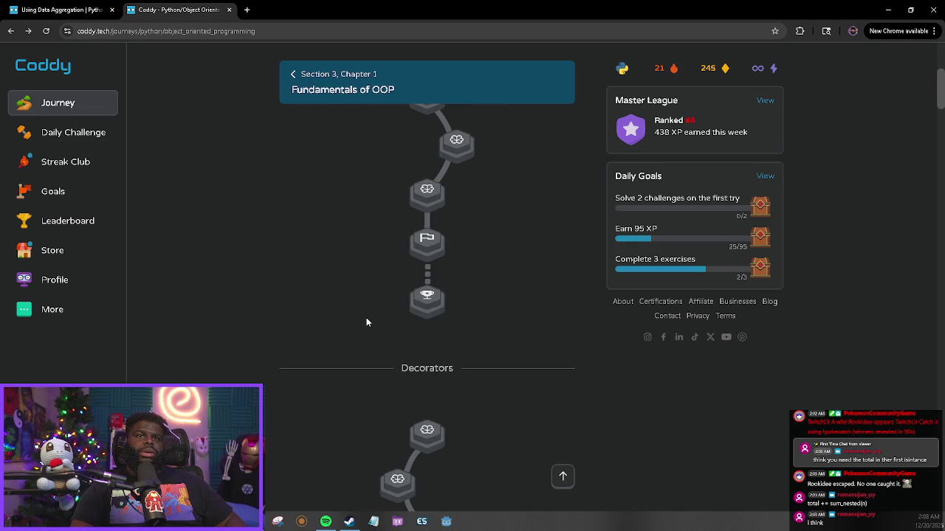